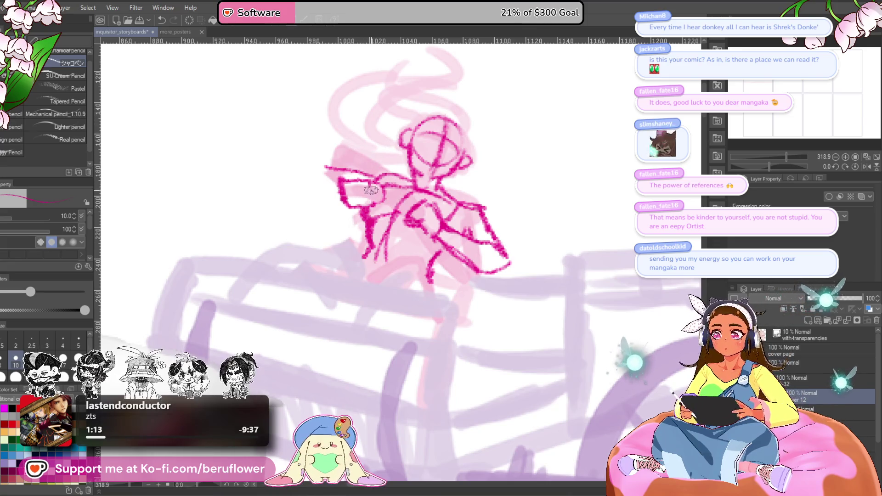
Erase a stray stroke beside the rider's left arm, then redraw and extend the arm in magenta
scroll(370, 118, up, 1)
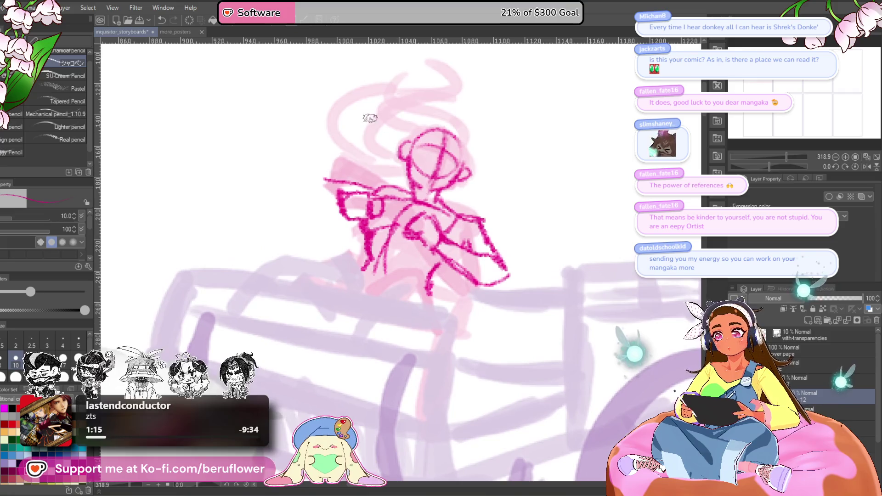
mouse_move(371, 169)
mouse_down()
mouse_move(335, 168)
mouse_move(373, 175)
mouse_up()
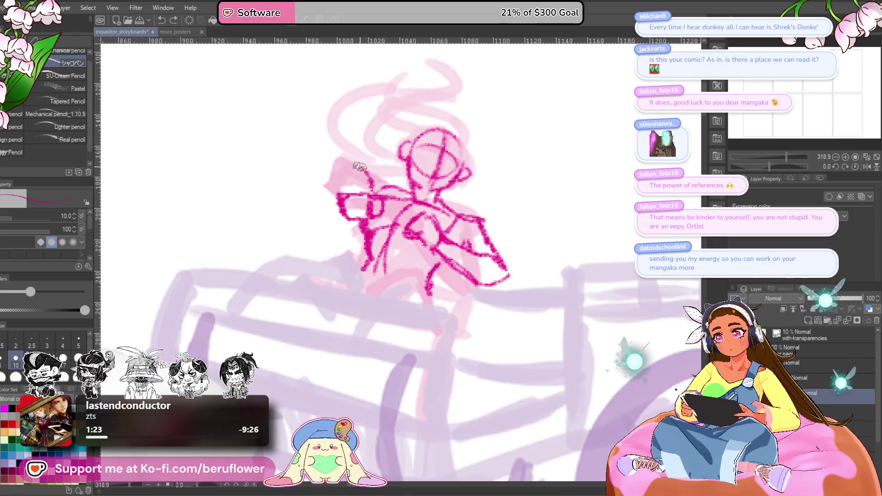
drag(360, 167, 337, 192)
mouse_move(368, 167)
mouse_down()
mouse_move(400, 176)
mouse_move(323, 167)
mouse_up()
key(ctrl+z)
key(ctrl+z)
key(ctrl+z)
key(ctrl+z)
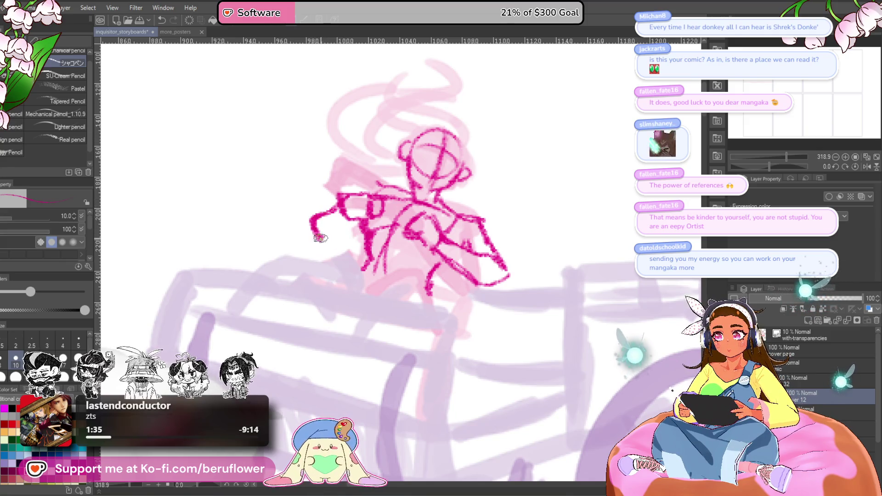
mouse_move(326, 211)
mouse_down()
mouse_move(308, 229)
mouse_move(337, 241)
mouse_move(379, 205)
mouse_move(351, 218)
mouse_up()
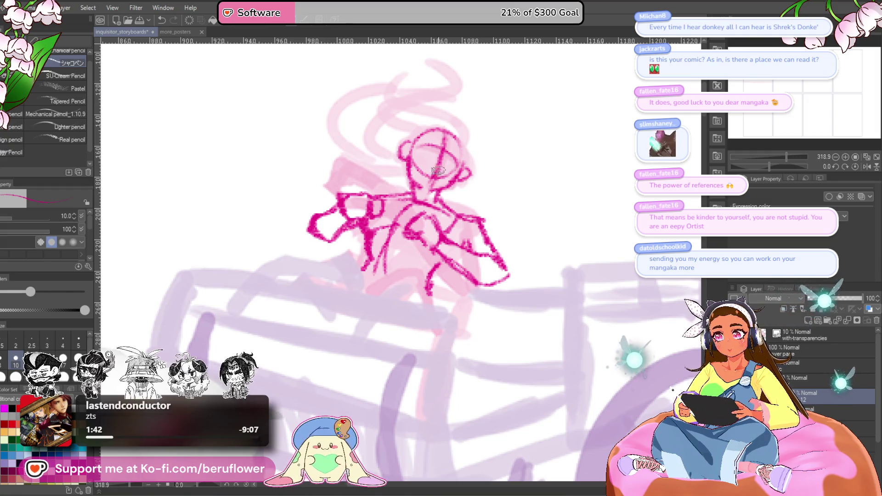
mouse_move(643, 269)
mouse_down()
mouse_move(627, 254)
mouse_move(608, 259)
mouse_up()
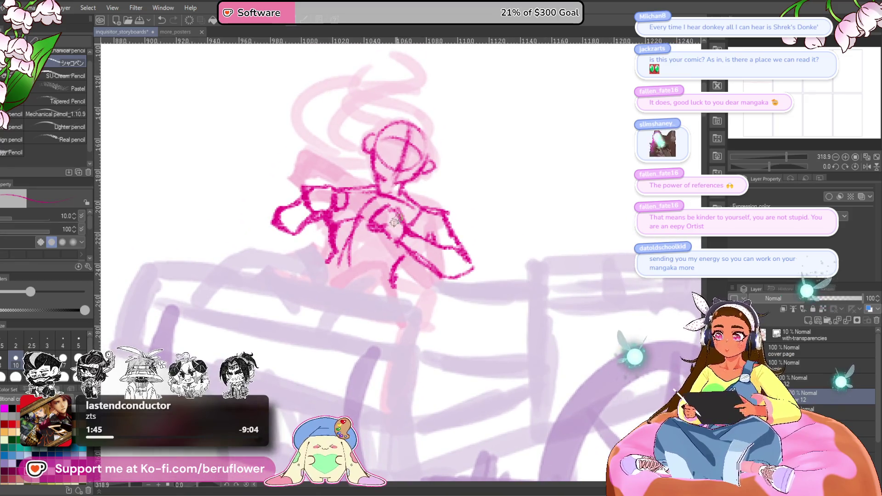
Erase the guide cross inside the rider's head
scroll(410, 296, down, 5)
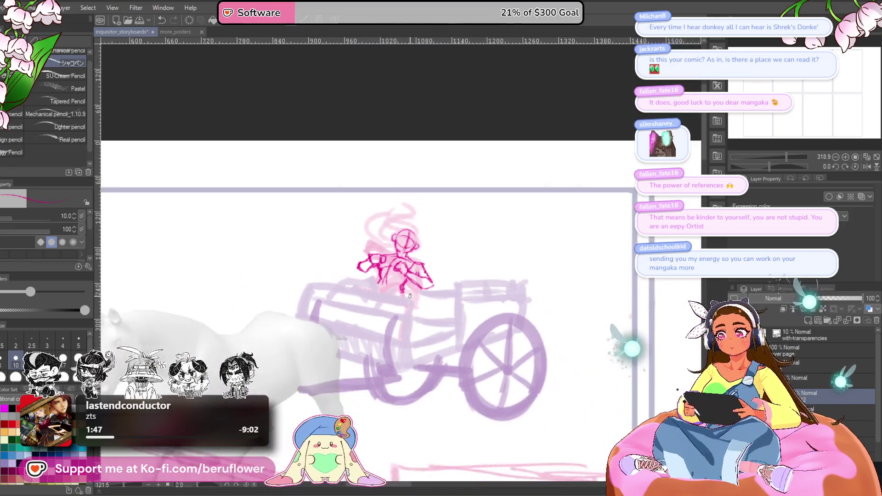
scroll(410, 296, up, 6)
mouse_move(445, 140)
mouse_down()
mouse_move(421, 183)
mouse_move(372, 218)
mouse_move(393, 218)
mouse_move(387, 198)
mouse_up()
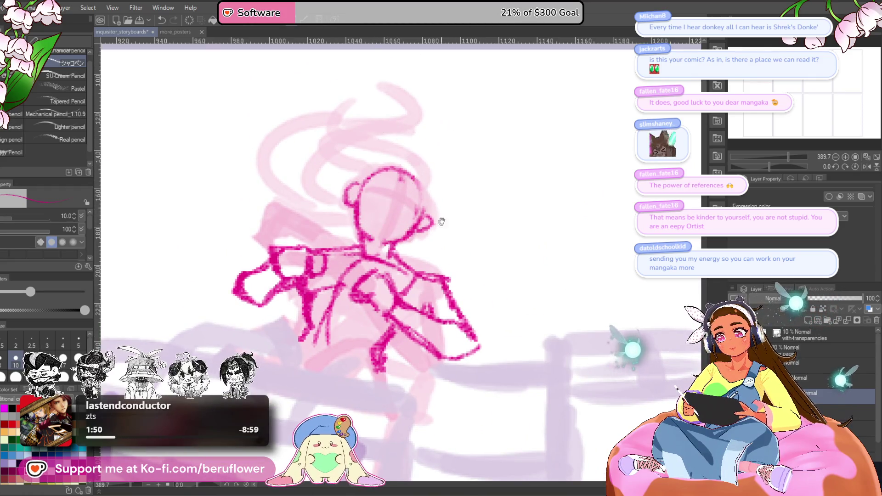
mouse_move(396, 169)
mouse_down()
mouse_move(434, 143)
mouse_move(425, 186)
mouse_up()
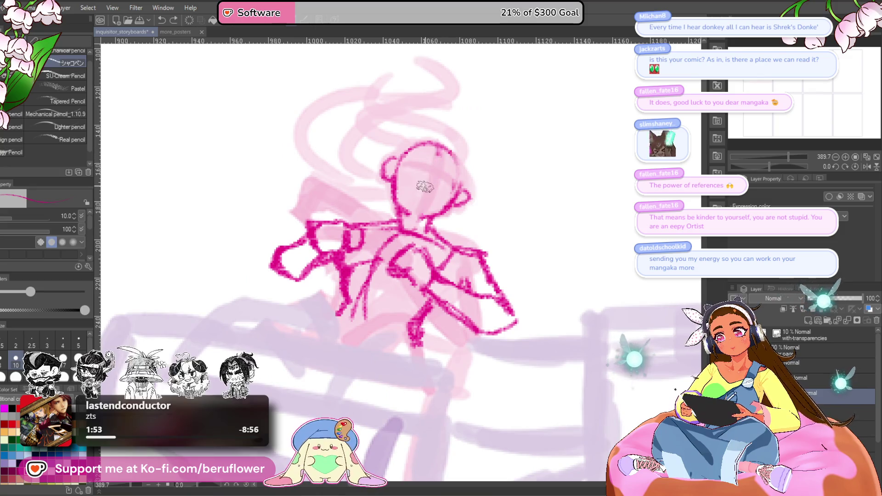
Zoom out to review the whole storyboard panel, then zoom in on the 3D horse and cart
scroll(450, 197, down, 5)
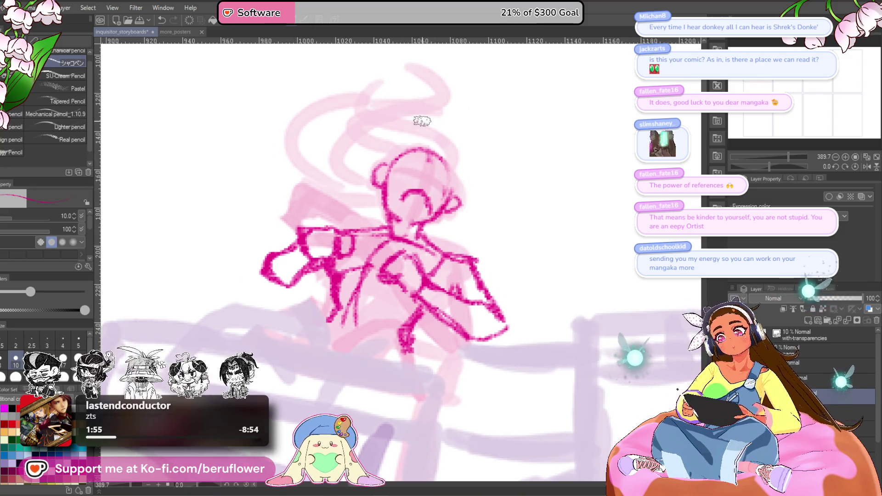
scroll(400, 266, down, 3)
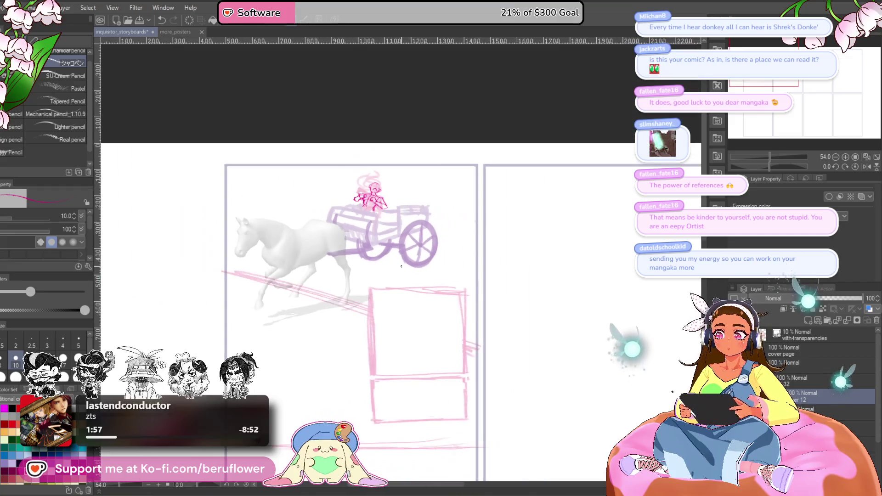
scroll(459, 367, up, 1)
mouse_move(459, 367)
mouse_down()
mouse_move(465, 382)
mouse_move(459, 361)
mouse_up()
scroll(349, 338, up, 1)
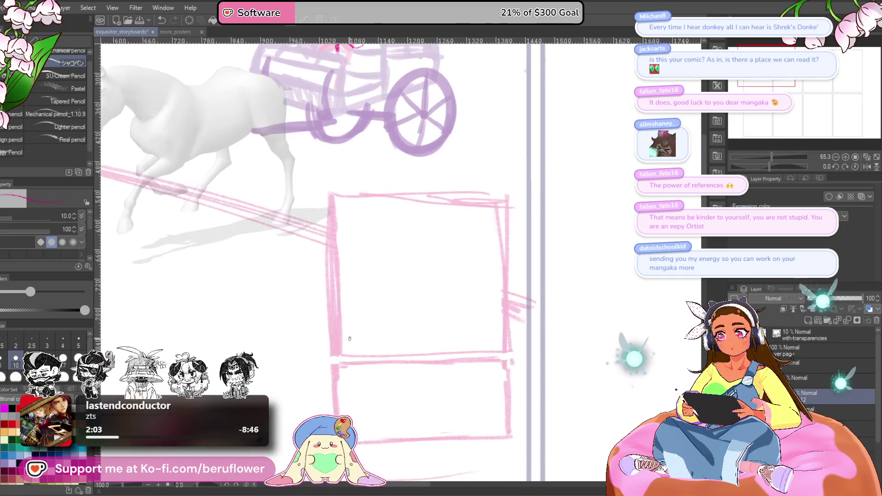
mouse_move(479, 259)
mouse_down()
mouse_move(528, 347)
mouse_move(491, 348)
mouse_move(509, 356)
mouse_move(507, 382)
mouse_up()
scroll(454, 157, up, 1)
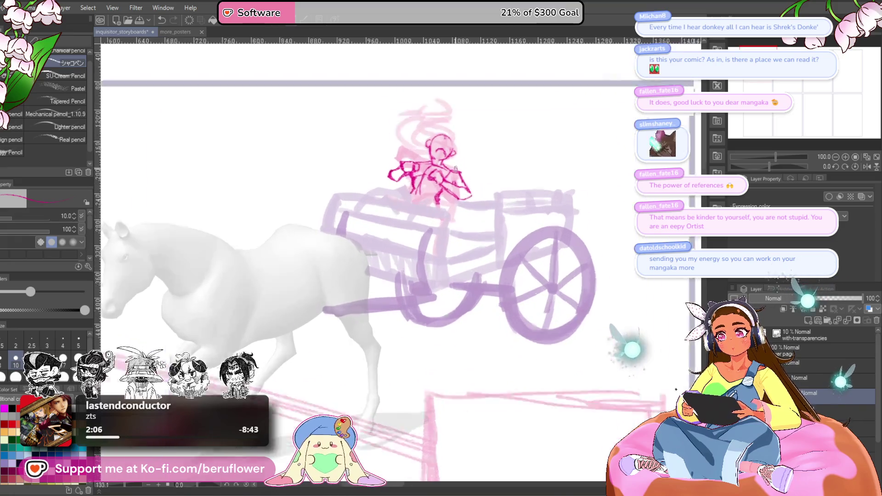
scroll(532, 197, up, 2)
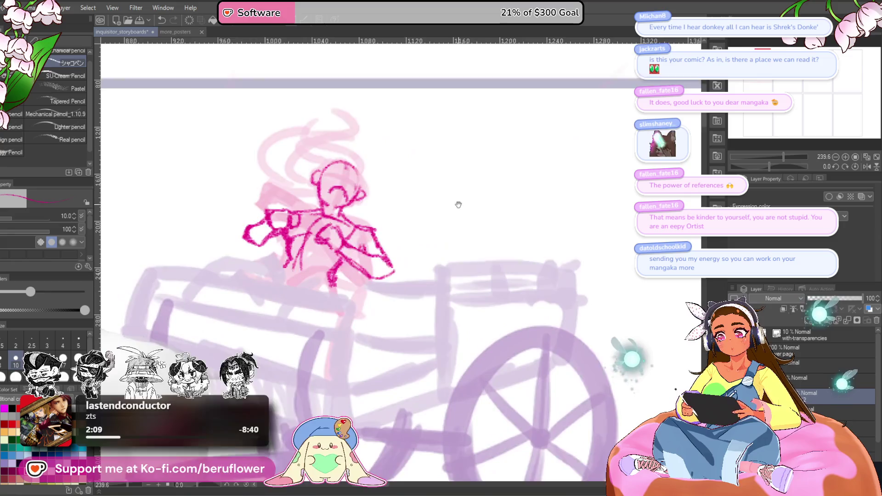
drag(457, 202, 525, 193)
scroll(413, 174, up, 2)
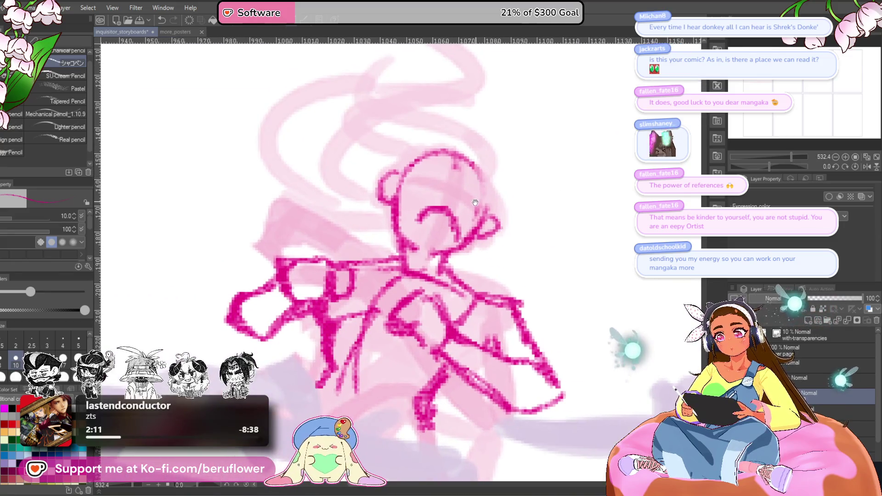
scroll(452, 147, down, 2)
scroll(452, 147, down, 3)
scroll(453, 147, up, 1)
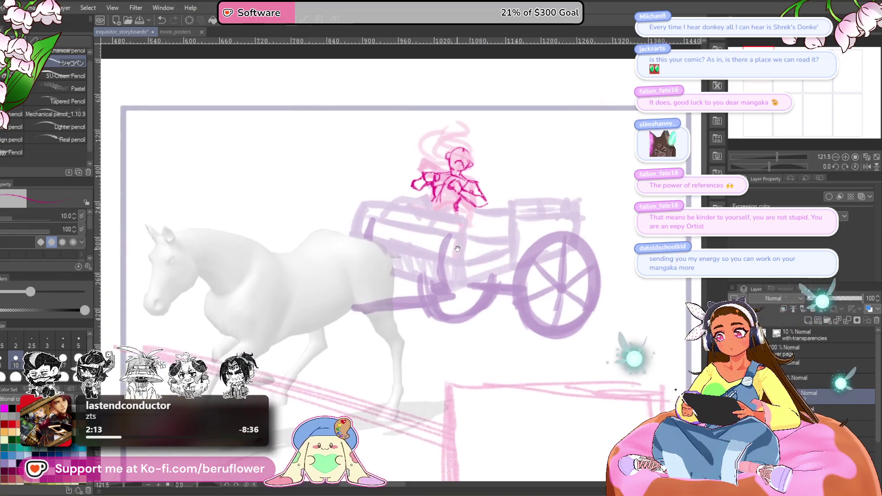
scroll(453, 147, down, 1)
scroll(235, 245, up, 4)
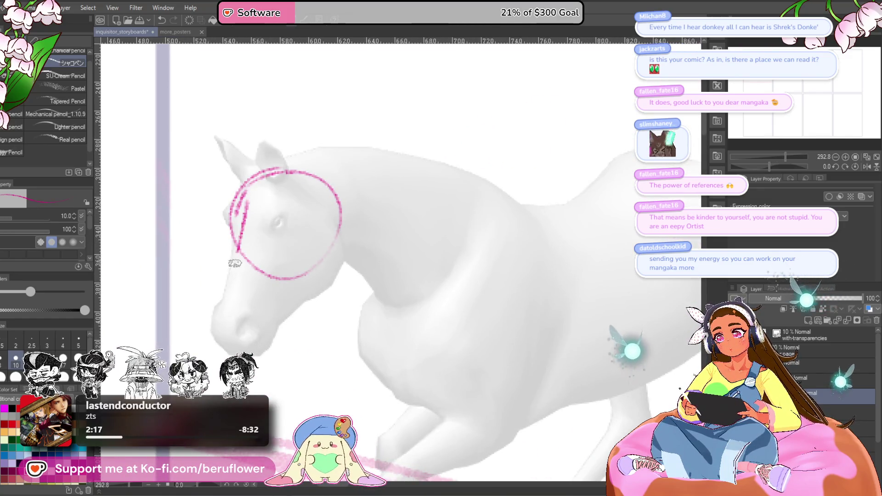
Outline the horse's face down to the muzzle with jaw and cheek lines
mouse_move(238, 251)
mouse_down()
mouse_move(248, 339)
mouse_move(343, 259)
mouse_up()
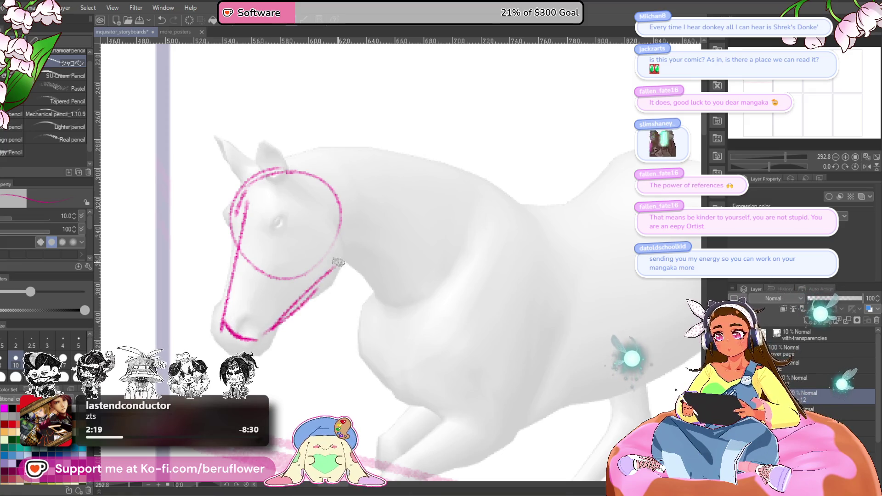
drag(281, 324, 329, 266)
drag(298, 213, 335, 275)
drag(232, 281, 247, 265)
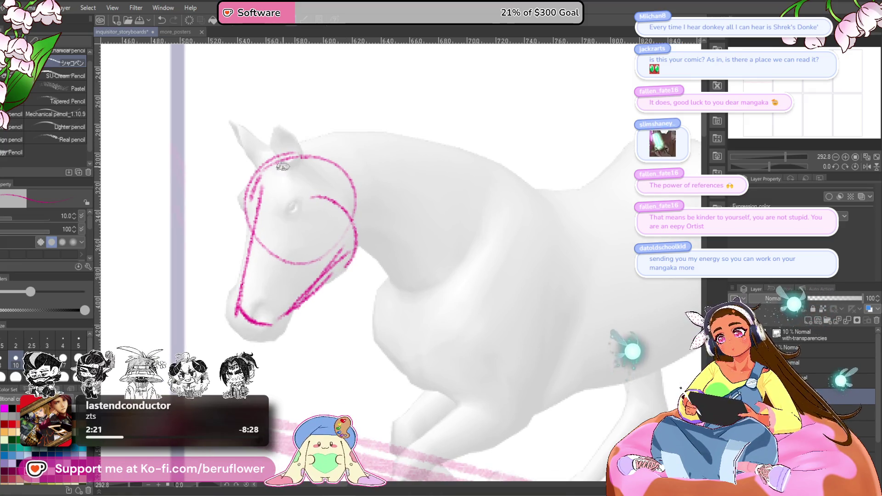
drag(243, 216, 297, 210)
key(ctrl+z)
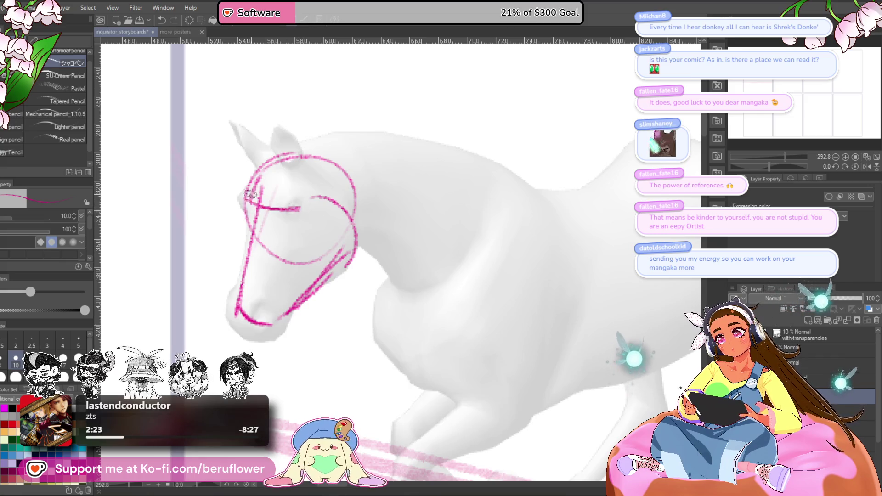
Draw the eye line, darken the face's left edge, and mark the muzzle and chin
drag(244, 205, 296, 210)
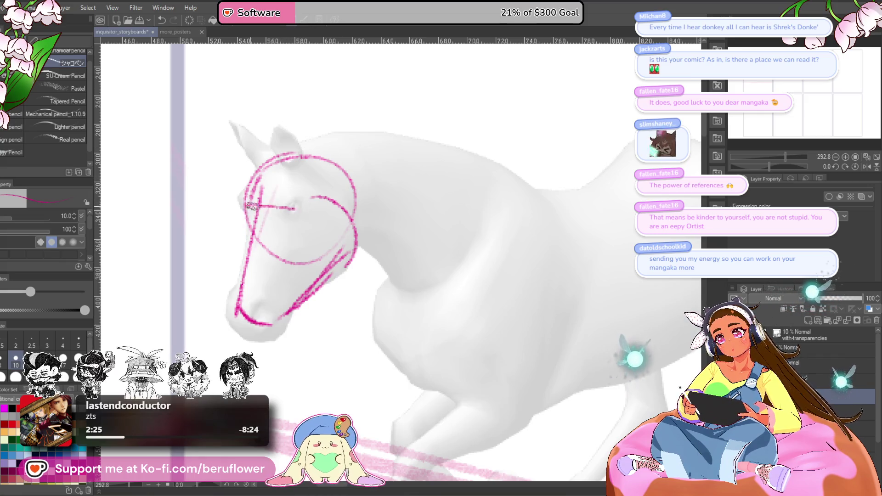
mouse_move(245, 195)
mouse_down()
mouse_move(238, 247)
mouse_move(257, 319)
mouse_move(312, 251)
mouse_up()
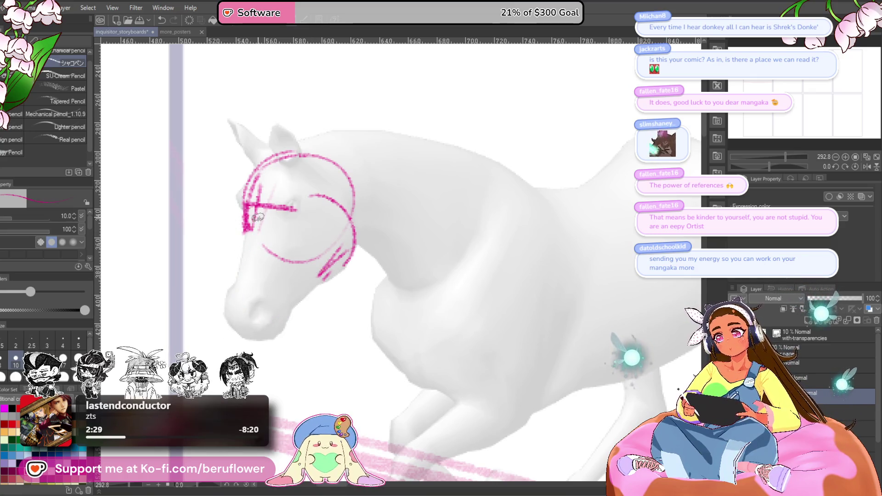
mouse_move(248, 218)
mouse_down()
mouse_move(227, 317)
mouse_move(246, 329)
mouse_up()
drag(338, 260, 264, 324)
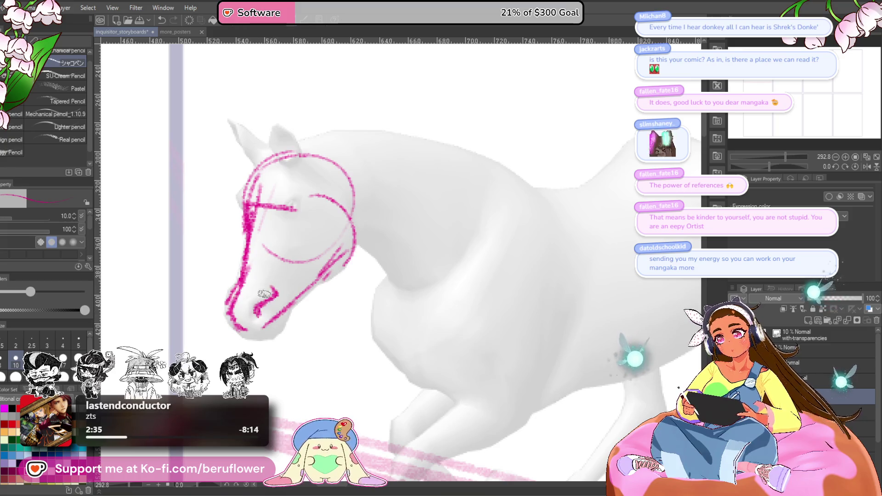
drag(311, 319, 301, 332)
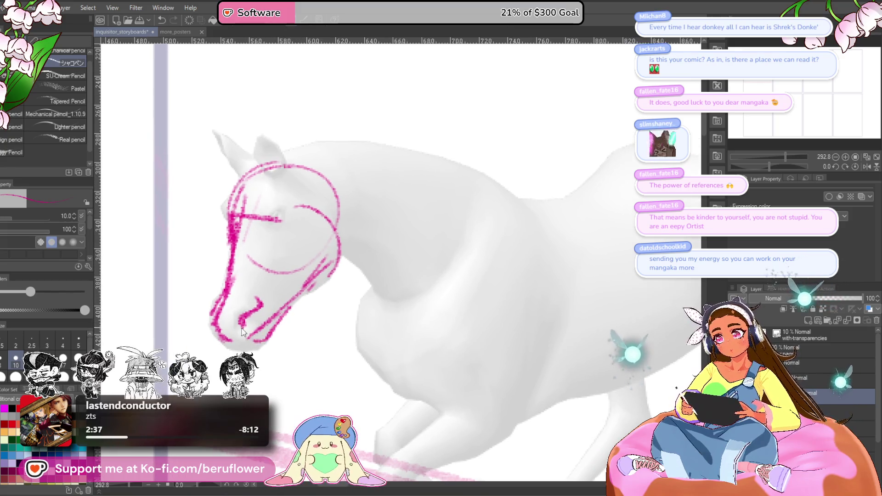
drag(218, 327, 230, 345)
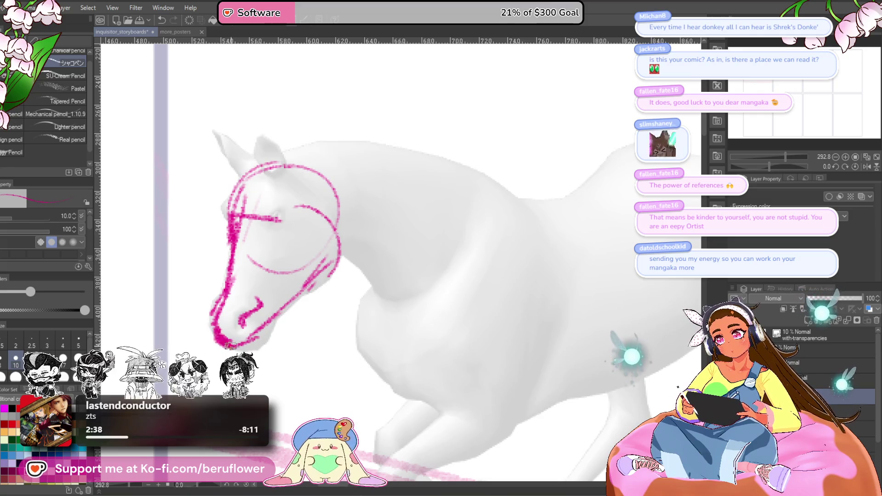
Shorten the eye line and close the horse's eye into an oval
drag(351, 264, 350, 277)
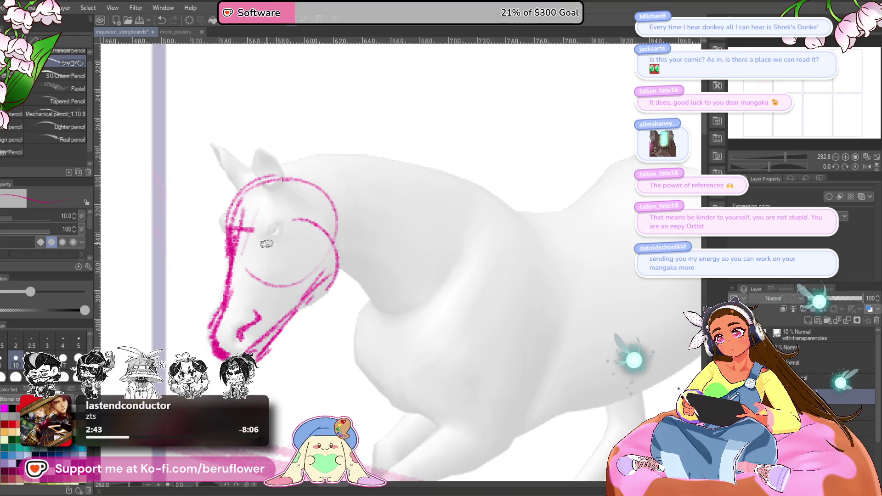
drag(266, 243, 292, 216)
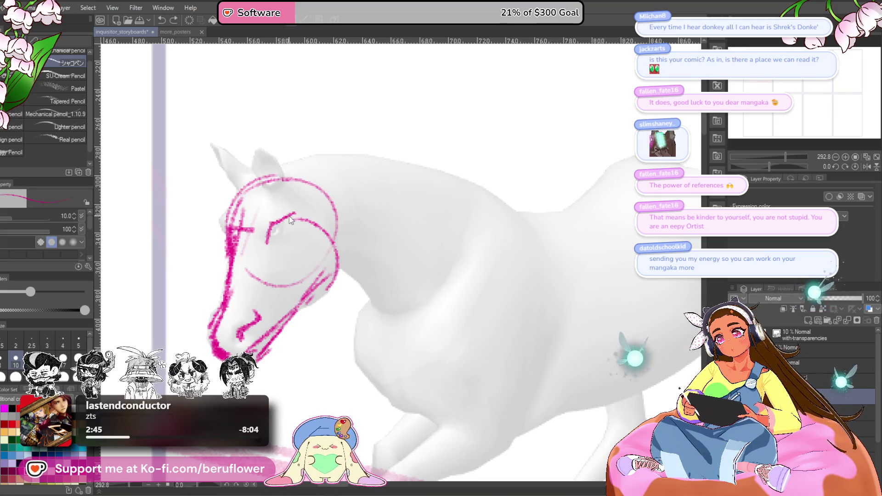
mouse_move(284, 219)
mouse_down()
mouse_move(288, 237)
mouse_move(259, 199)
mouse_move(262, 252)
mouse_up()
scroll(271, 216, left, 1)
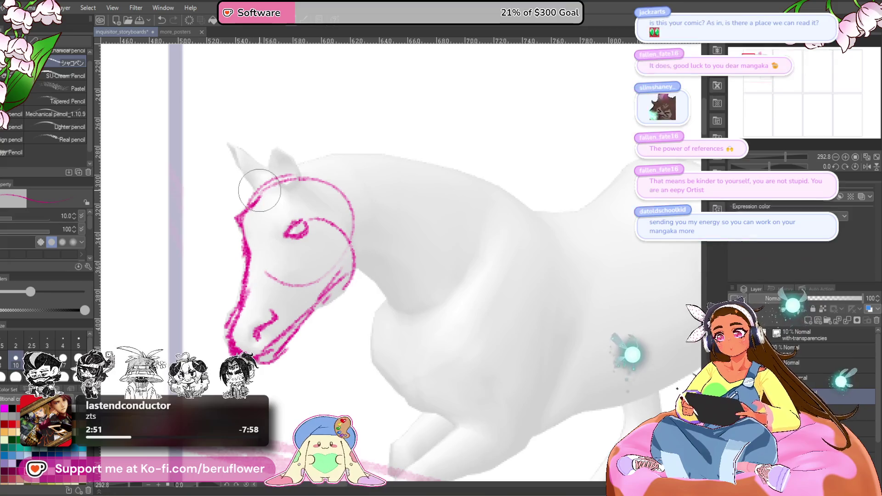
scroll(254, 242, up, 2)
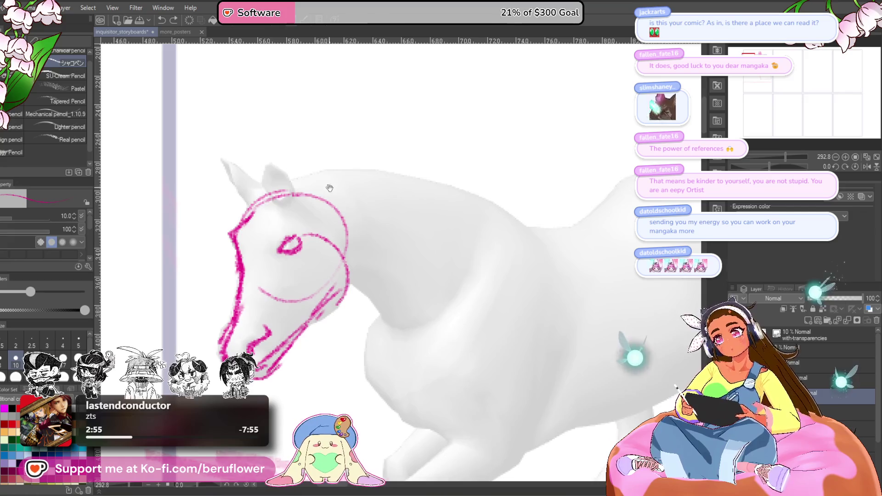
Sketch the first outline of the horse's ear, undoing stray strokes
drag(274, 204, 269, 152)
key(ctrl+z)
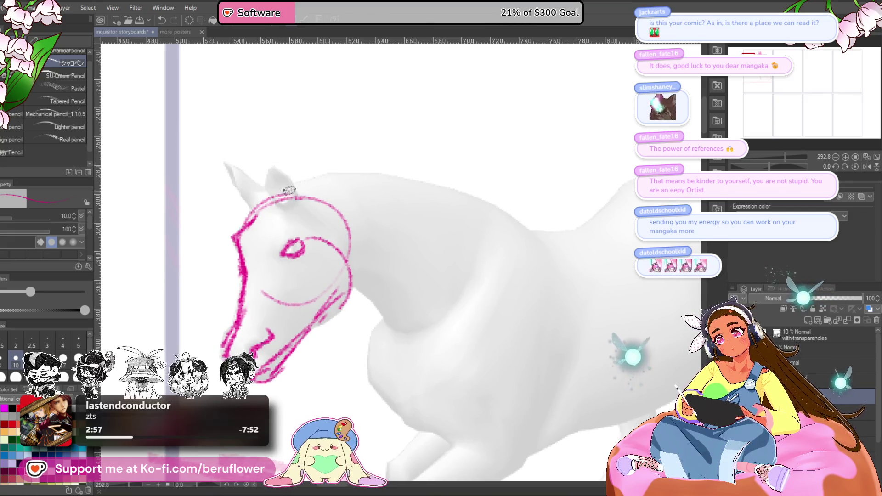
scroll(336, 183, up, 1)
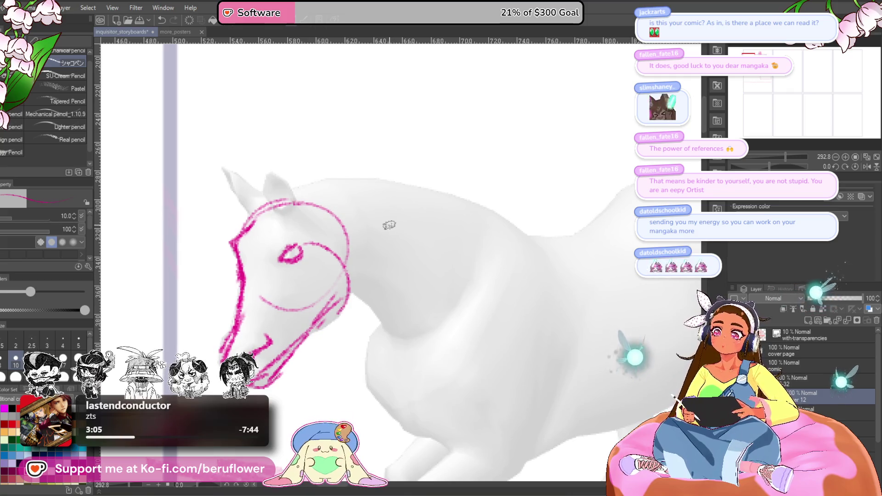
drag(389, 225, 381, 234)
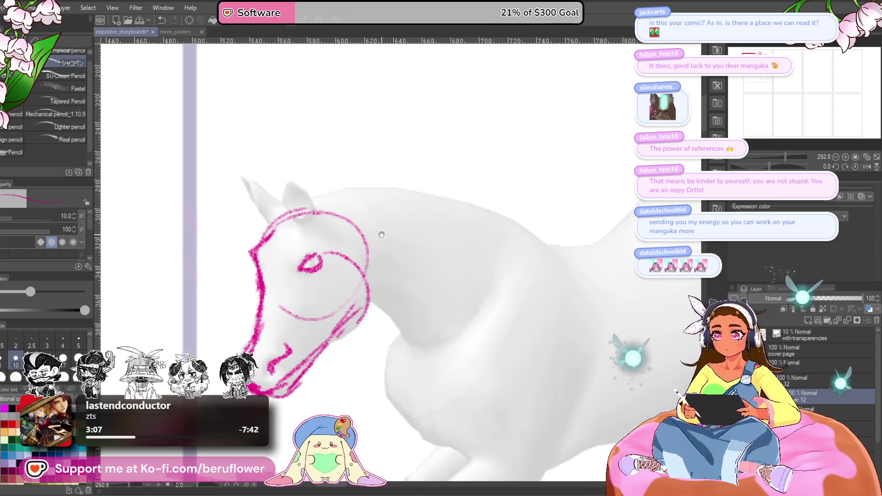
mouse_move(349, 188)
mouse_down()
mouse_move(360, 186)
mouse_move(293, 163)
mouse_move(291, 201)
mouse_up()
key(ctrl+z)
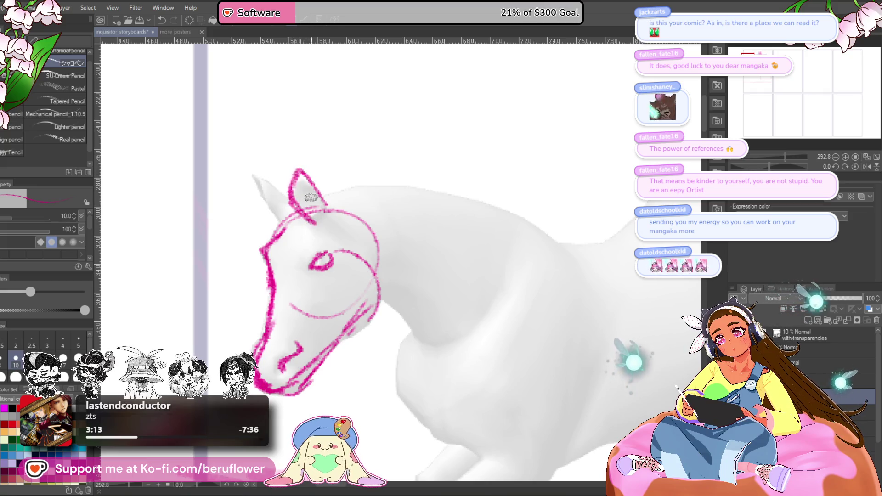
Redraw the ear outlines from tip to base and add a curved forelock stroke
mouse_move(299, 178)
mouse_down()
mouse_move(313, 217)
mouse_move(354, 195)
mouse_up()
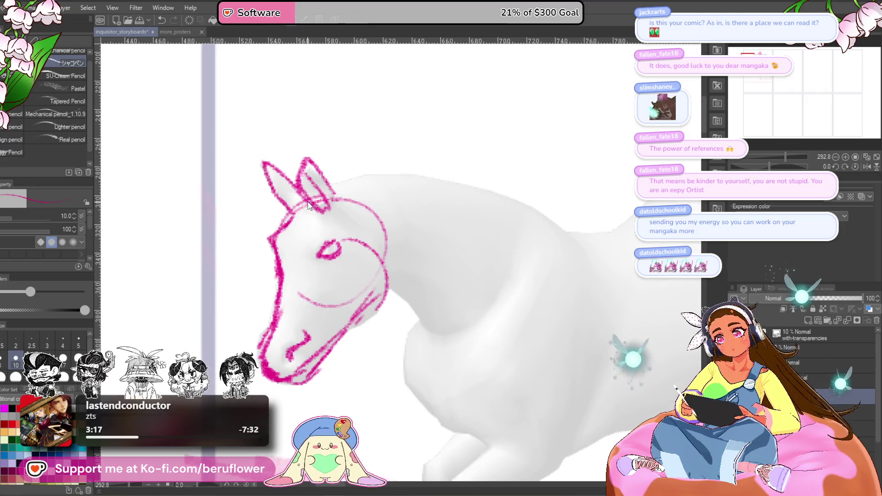
key(ctrl+z)
key(ctrl+z)
mouse_move(254, 172)
mouse_down()
mouse_move(294, 212)
mouse_move(292, 230)
mouse_move(317, 248)
mouse_move(362, 224)
mouse_up()
key(ctrl+z)
key(ctrl+z)
mouse_move(279, 221)
mouse_down()
mouse_move(265, 189)
mouse_move(250, 186)
mouse_move(301, 200)
mouse_move(298, 154)
mouse_up()
key(ctrl+z)
key(ctrl+z)
key(ctrl+z)
key(ctrl+z)
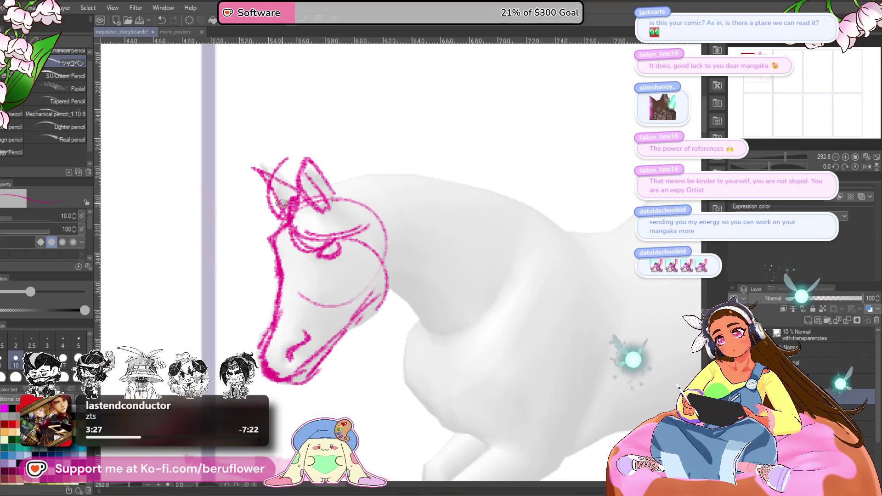
Sketch forelock and mane strands sweeping up and right above the horse's head
mouse_move(392, 202)
mouse_down()
mouse_move(344, 232)
mouse_move(397, 196)
mouse_up()
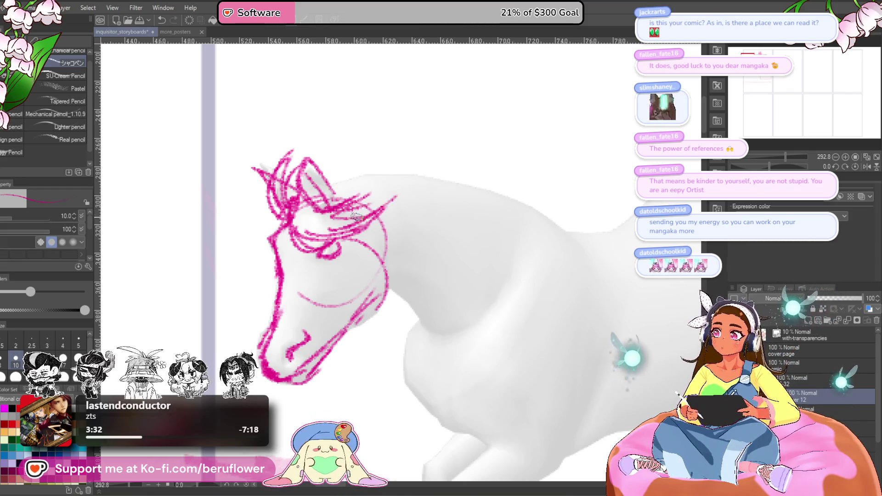
drag(325, 176, 443, 126)
mouse_move(334, 170)
mouse_down()
mouse_move(411, 126)
mouse_move(420, 141)
mouse_move(457, 135)
mouse_up()
mouse_move(517, 273)
mouse_down()
mouse_move(462, 259)
mouse_move(482, 221)
mouse_move(517, 209)
mouse_up()
Erase the cheek, nostril and inner jaw lines, then draw a long diagonal neck line
mouse_move(306, 231)
mouse_down()
mouse_move(289, 291)
mouse_move(351, 199)
mouse_move(373, 241)
mouse_move(328, 285)
mouse_up()
drag(354, 194, 342, 244)
key(ctrl+z)
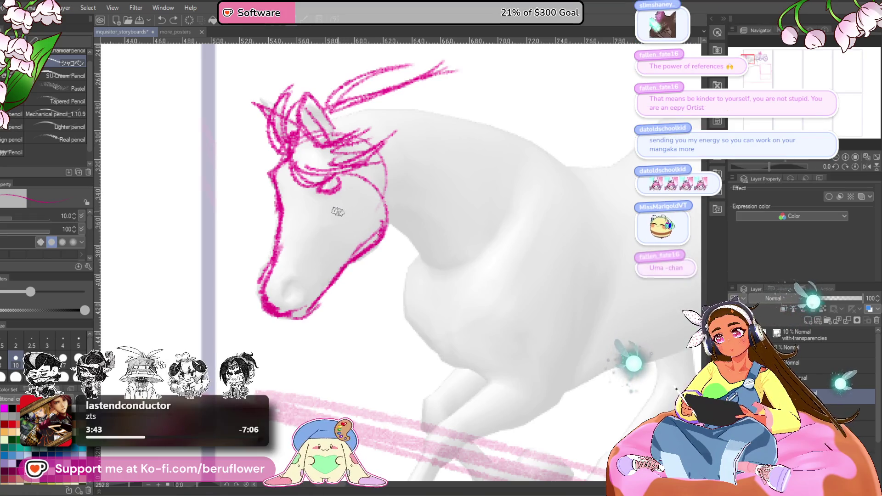
mouse_move(339, 211)
mouse_down()
mouse_move(292, 271)
mouse_move(301, 276)
mouse_up()
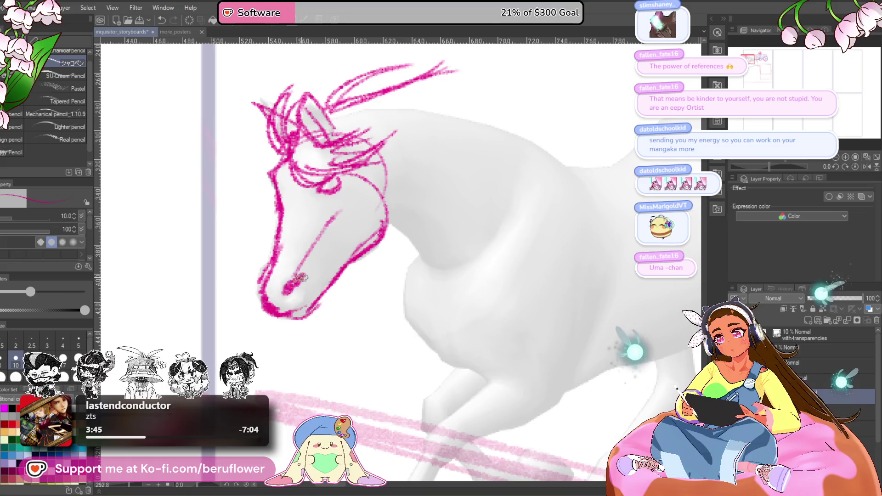
Draw the chest line down the front leg and the line along the shoulder
drag(349, 322, 312, 304)
scroll(312, 304, down, 1)
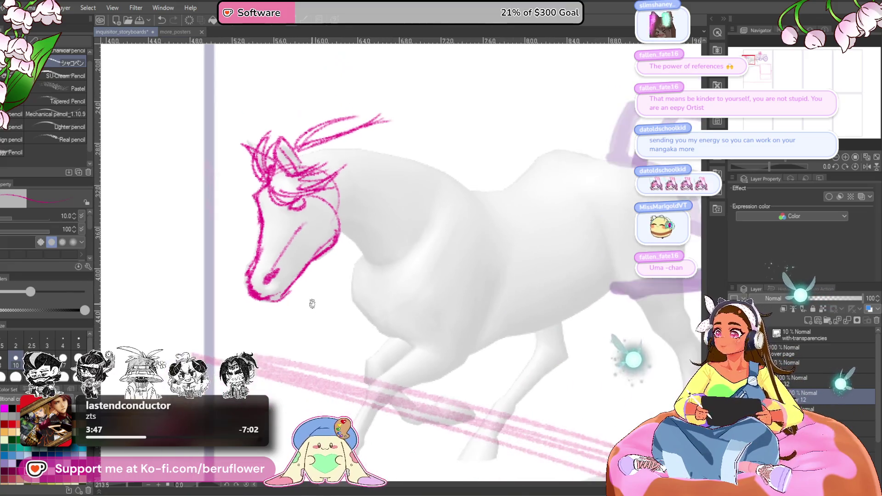
drag(402, 310, 391, 291)
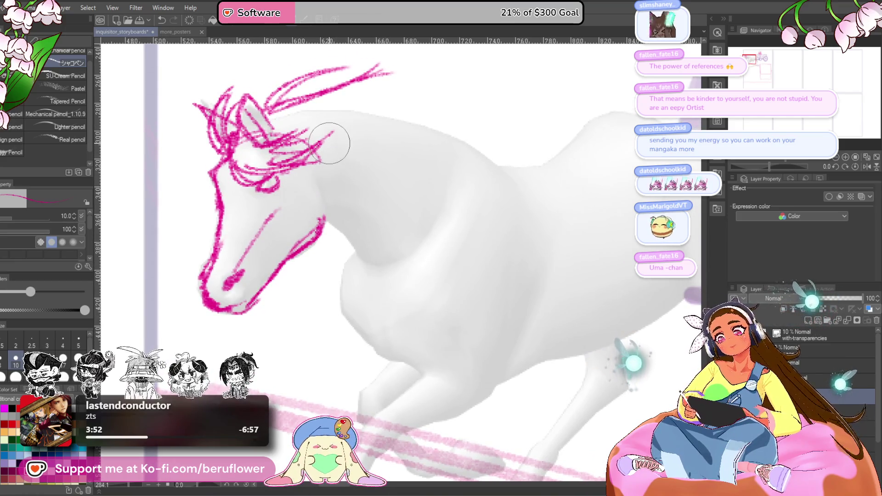
mouse_move(349, 212)
mouse_down()
mouse_move(349, 222)
mouse_move(327, 216)
mouse_move(324, 236)
mouse_move(369, 257)
mouse_move(310, 285)
mouse_move(331, 335)
mouse_up()
mouse_move(381, 250)
mouse_down()
mouse_move(375, 257)
mouse_move(425, 202)
mouse_up()
mouse_move(340, 165)
mouse_down()
mouse_move(340, 174)
mouse_move(387, 118)
mouse_move(390, 186)
mouse_up()
Draw long mane strands sweeping up and right along the horse's neck
drag(294, 163, 464, 118)
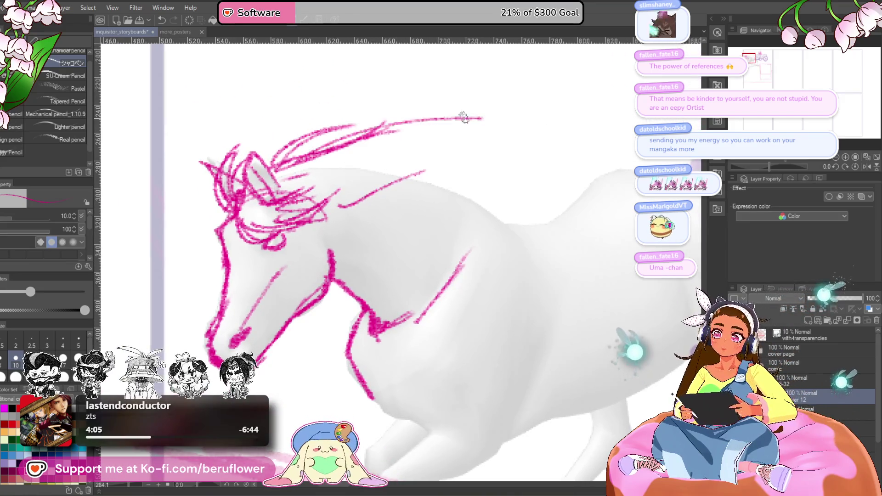
drag(381, 136, 431, 121)
drag(349, 140, 434, 99)
drag(381, 136, 535, 122)
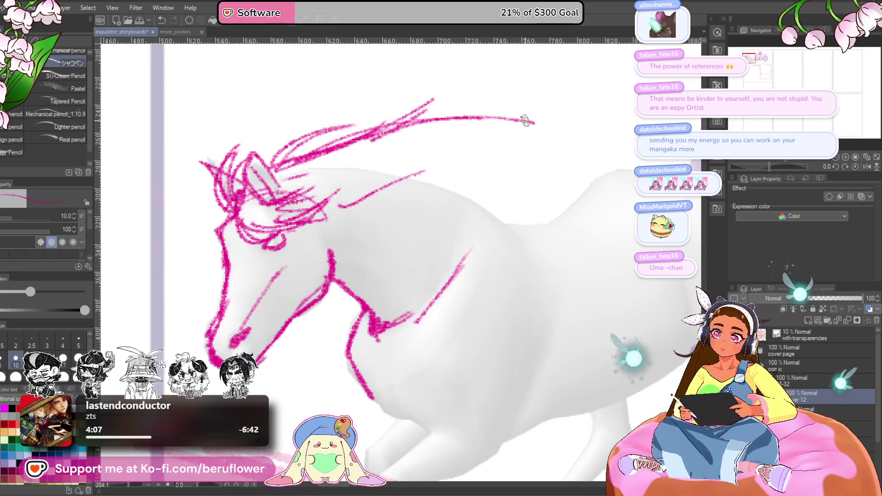
drag(469, 120, 541, 107)
drag(349, 194, 482, 136)
drag(404, 182, 480, 166)
drag(364, 193, 448, 158)
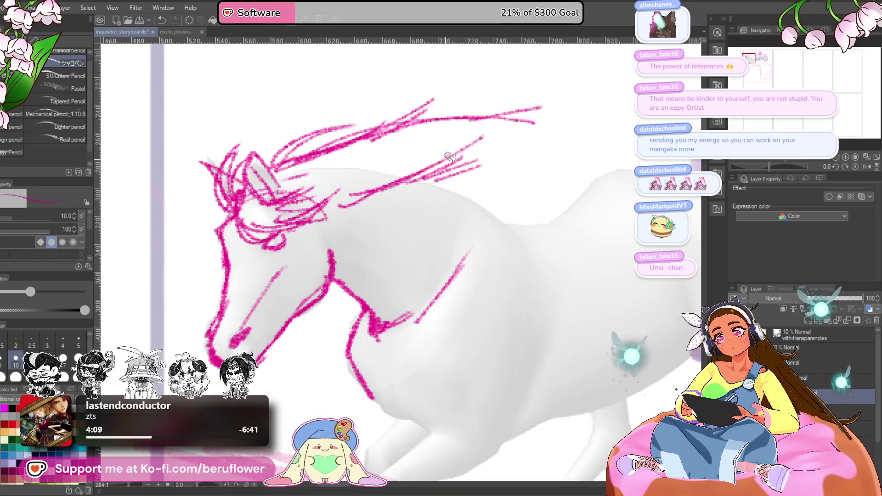
Erase and redraw the upper mane, filling it with flowing strands extending over the back
mouse_move(543, 112)
mouse_down()
mouse_move(346, 150)
mouse_move(312, 147)
mouse_move(436, 97)
mouse_up()
drag(324, 154, 464, 101)
key(ctrl+z)
key(ctrl+z)
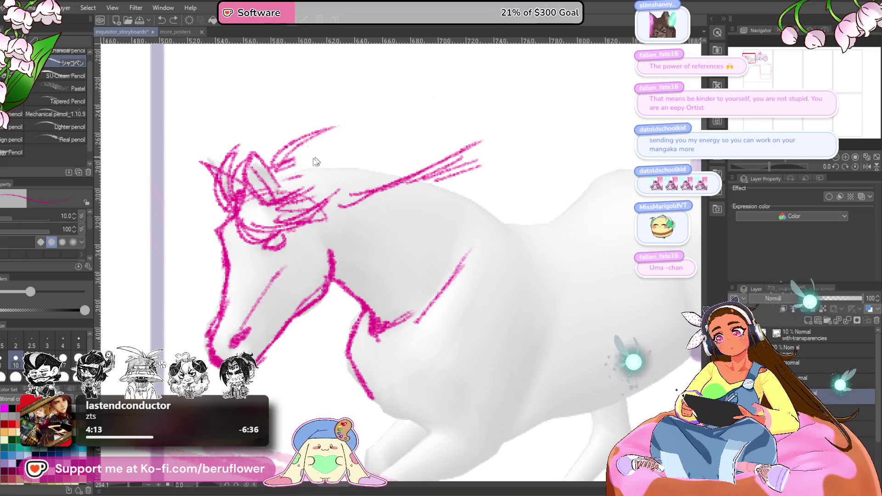
drag(278, 168, 423, 108)
drag(328, 146, 524, 108)
mouse_move(395, 161)
mouse_down()
mouse_move(482, 140)
mouse_move(530, 158)
mouse_up()
drag(489, 169, 567, 154)
drag(493, 184, 583, 155)
mouse_move(531, 176)
mouse_down()
mouse_move(482, 195)
mouse_move(576, 169)
mouse_move(450, 207)
mouse_up()
drag(411, 186, 504, 179)
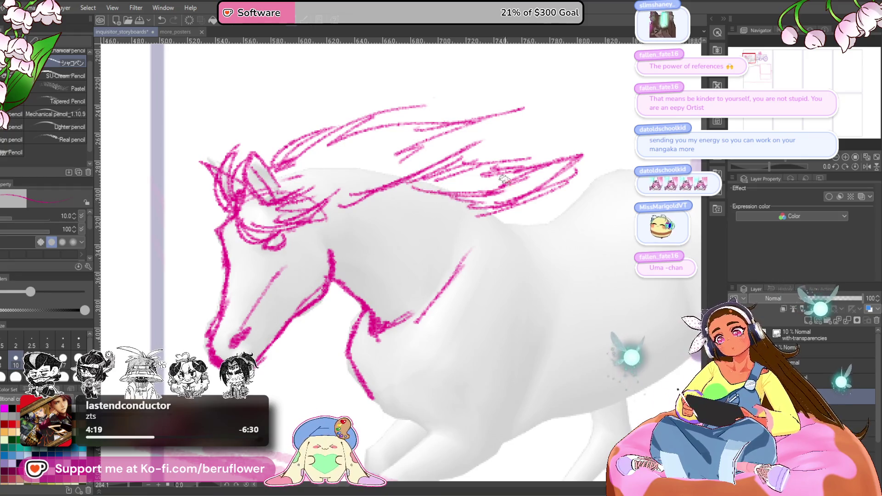
mouse_move(459, 156)
mouse_down()
mouse_move(517, 140)
mouse_move(531, 119)
mouse_move(540, 138)
mouse_up()
Add a last mane strand along the neck and a short stroke beneath the mane
drag(492, 169, 527, 152)
scroll(501, 162, down, 1)
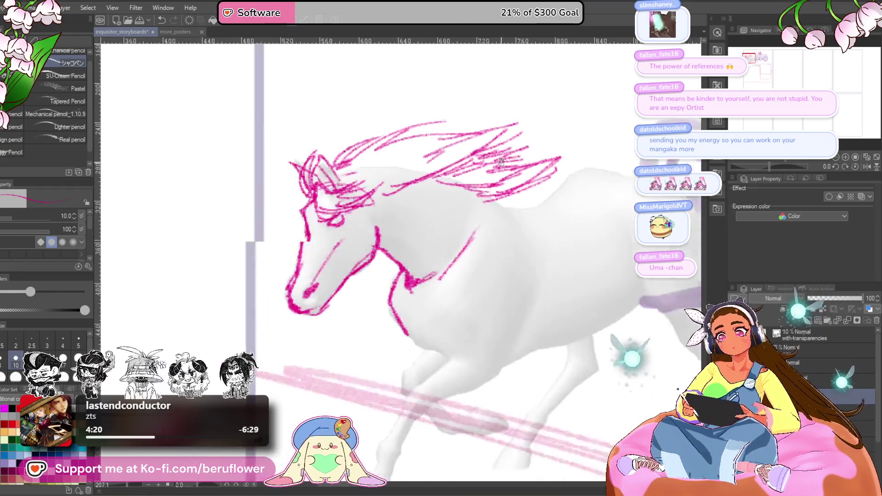
scroll(500, 162, down, 3)
scroll(500, 162, up, 2)
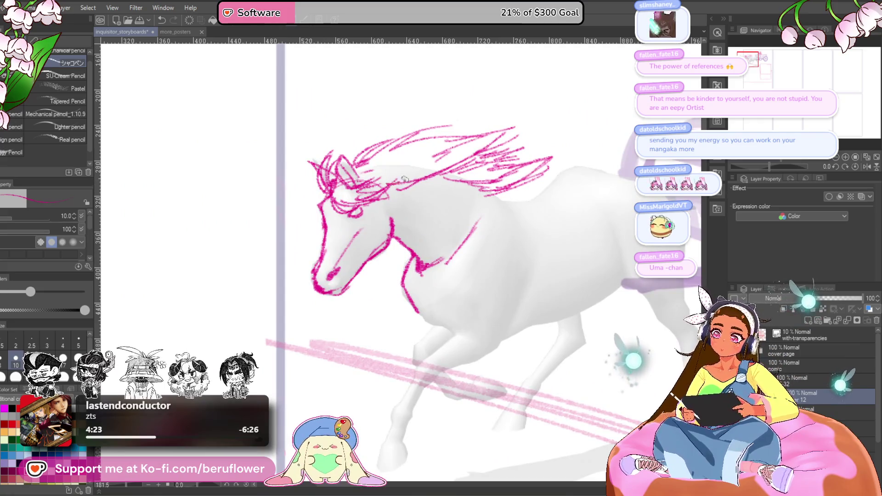
scroll(501, 116, up, 4)
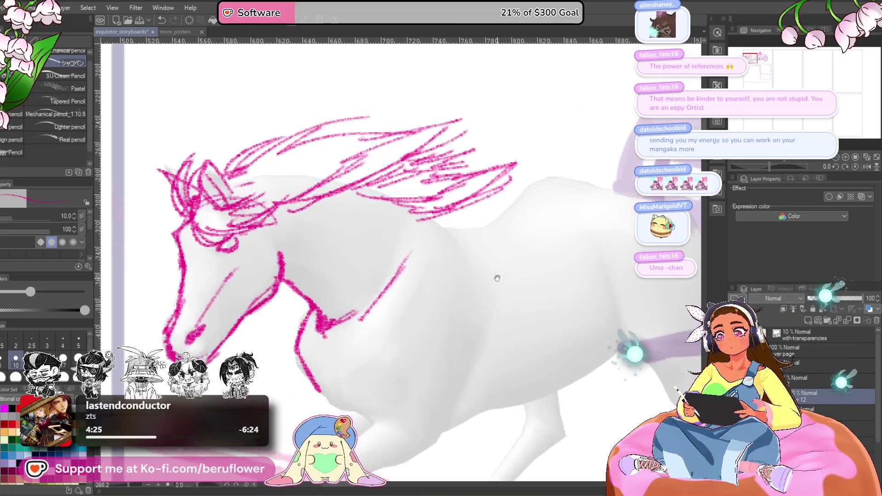
drag(396, 202, 417, 210)
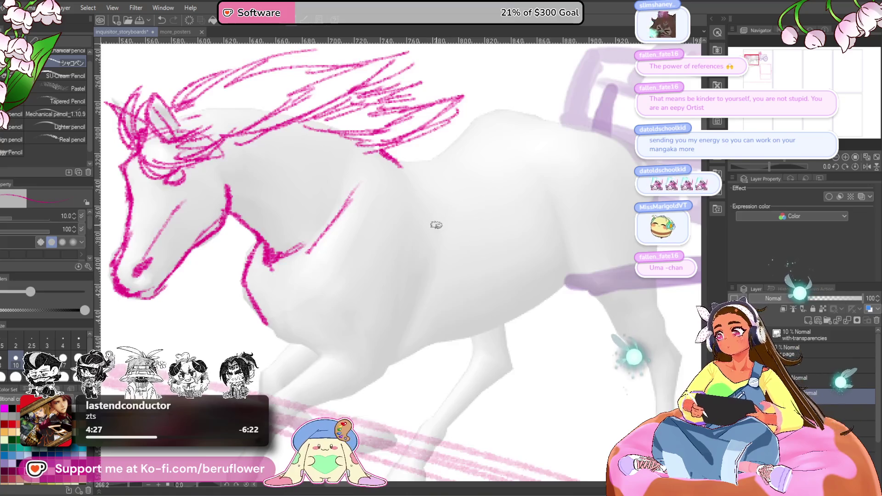
Hatch the horse's shoulder and chest and extend the chest line up into the neck
mouse_move(421, 212)
mouse_down()
mouse_move(416, 275)
mouse_move(437, 232)
mouse_up()
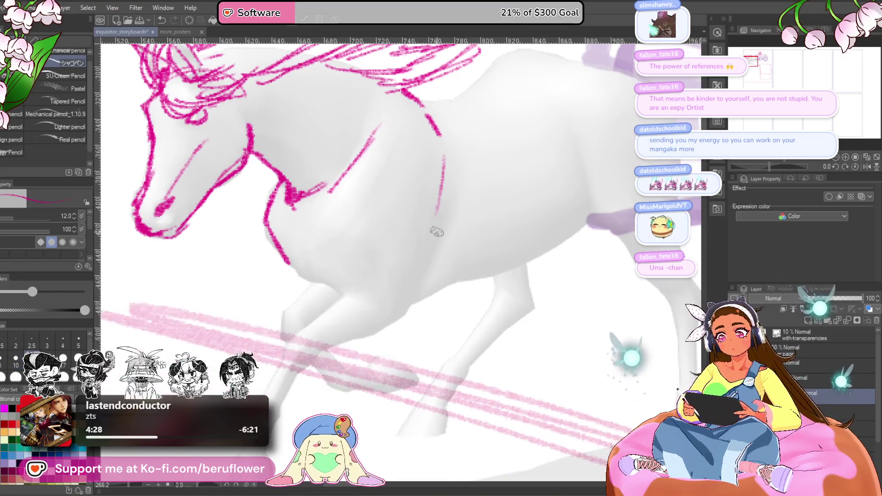
mouse_move(428, 283)
mouse_down()
mouse_move(444, 227)
mouse_move(459, 219)
mouse_up()
drag(457, 236, 468, 205)
drag(454, 260, 467, 224)
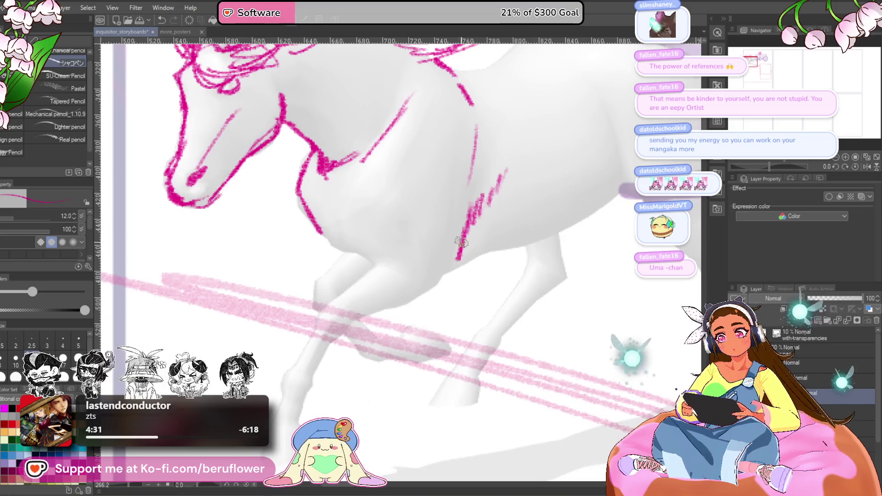
drag(448, 276, 468, 237)
mouse_move(345, 213)
mouse_down()
mouse_move(368, 246)
mouse_move(400, 256)
mouse_up()
mouse_move(329, 178)
mouse_down()
mouse_move(346, 218)
mouse_move(381, 222)
mouse_up()
Add strokes near the horse's eye and sketch the back line near the withers
scroll(406, 248, down, 5)
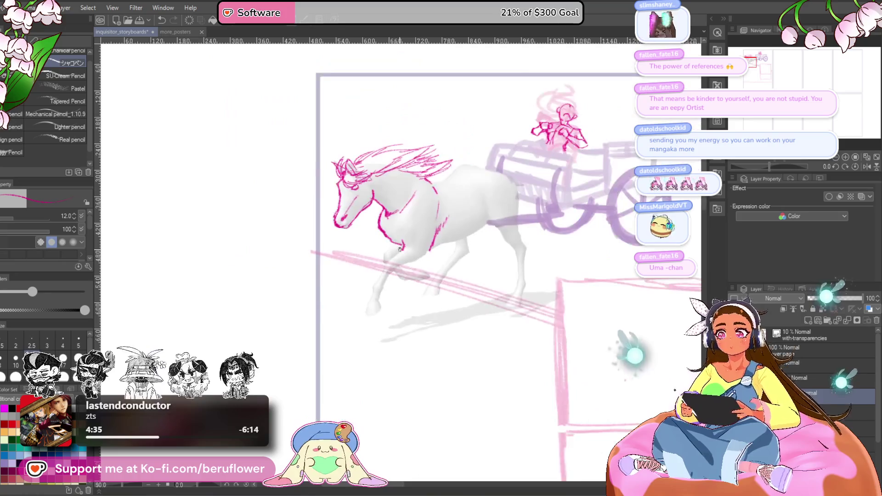
scroll(421, 223, up, 5)
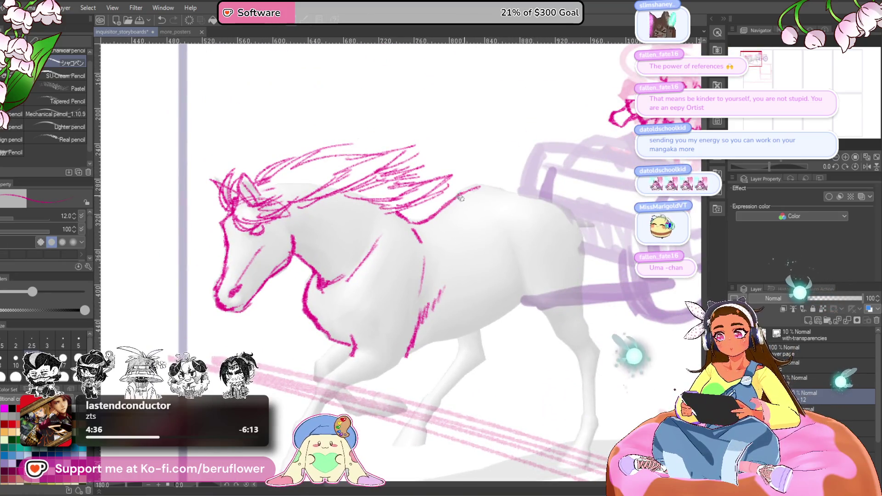
drag(451, 199, 500, 183)
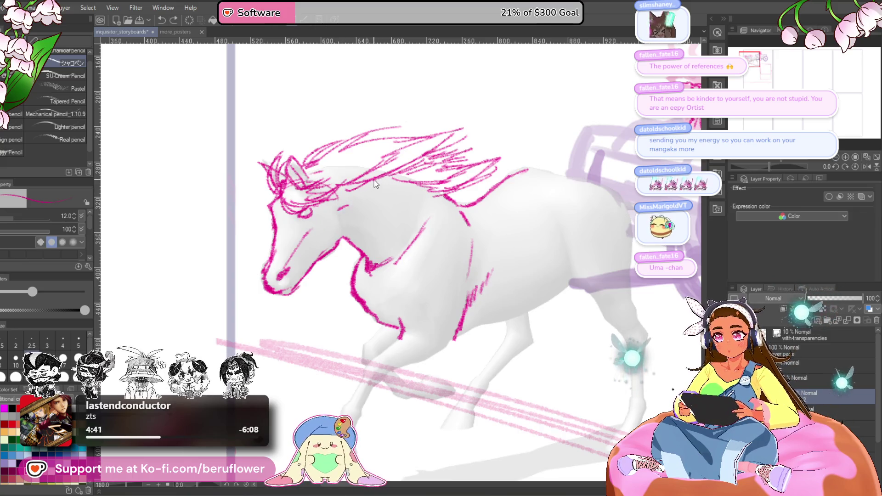
drag(356, 208, 350, 216)
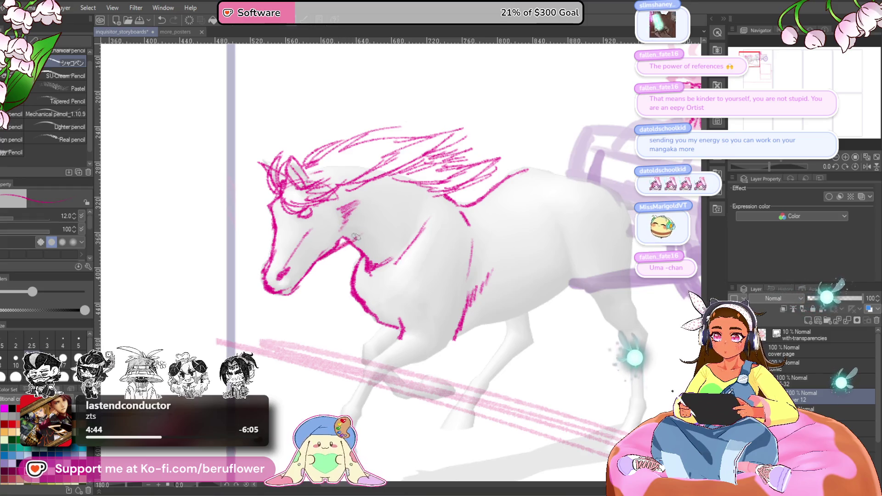
drag(451, 192, 374, 204)
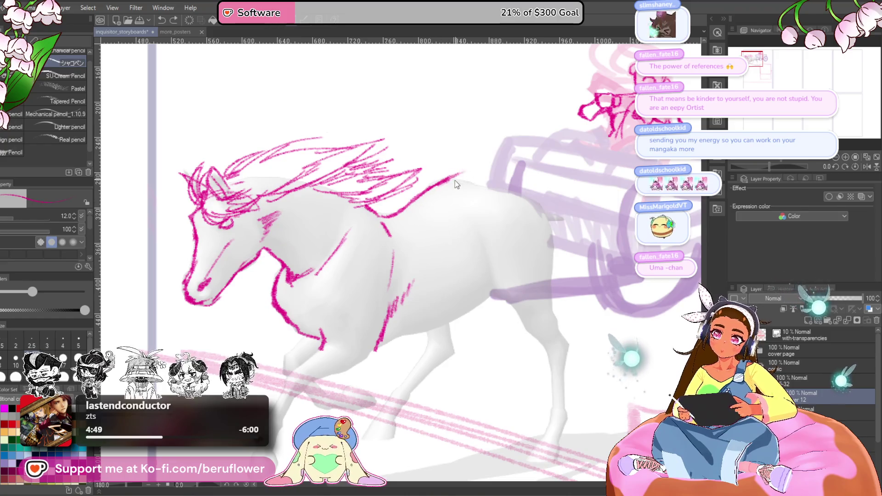
drag(367, 217, 405, 204)
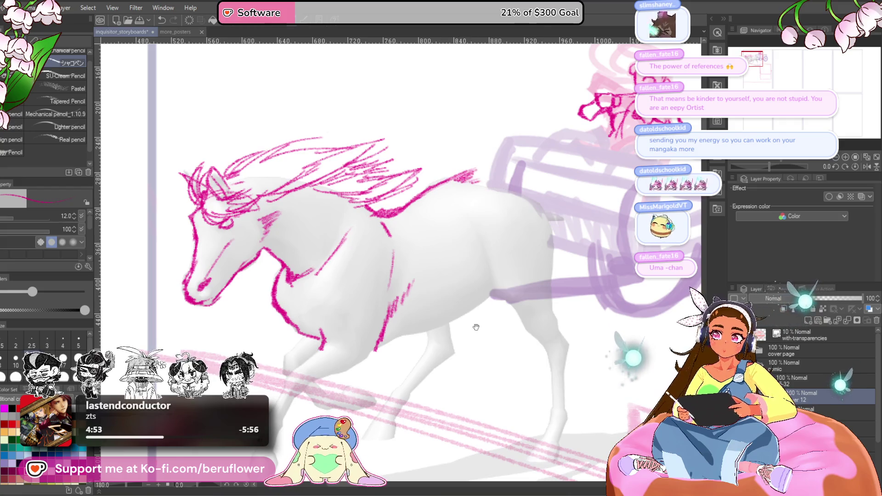
Draw and darken the belly line, then move along the legs to the rump and cart
drag(476, 327, 501, 235)
drag(518, 197, 452, 231)
drag(517, 198, 436, 232)
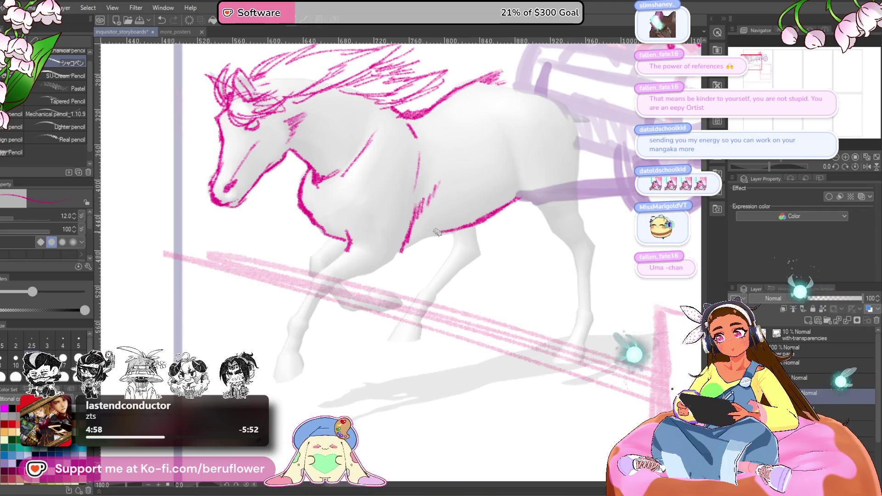
mouse_move(378, 263)
mouse_down()
mouse_move(408, 215)
mouse_move(394, 237)
mouse_up()
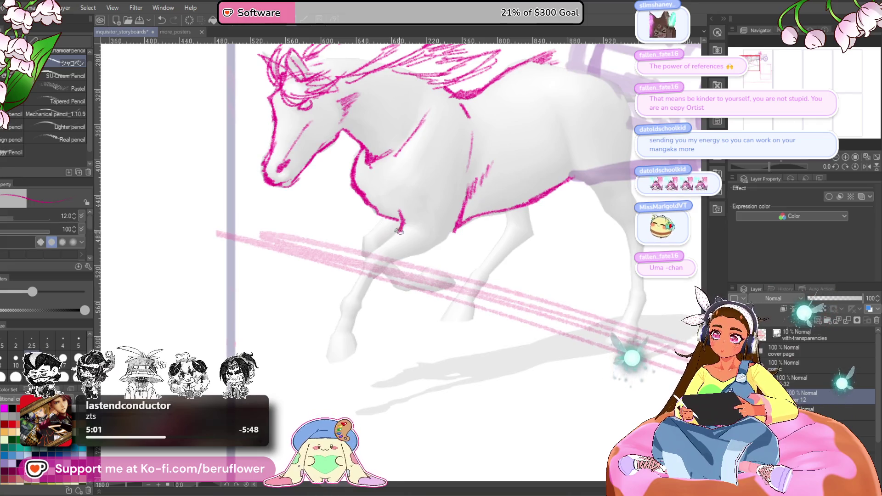
drag(425, 275, 416, 294)
drag(375, 223, 368, 242)
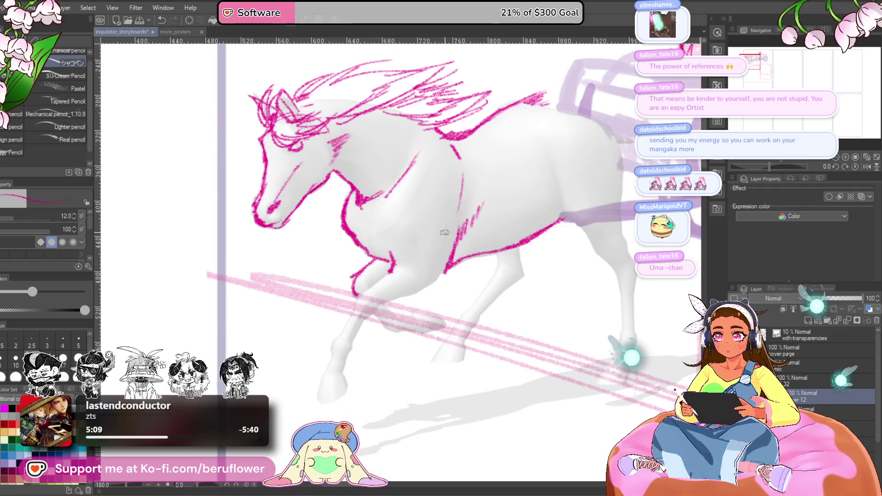
drag(546, 276, 486, 298)
drag(344, 322, 362, 341)
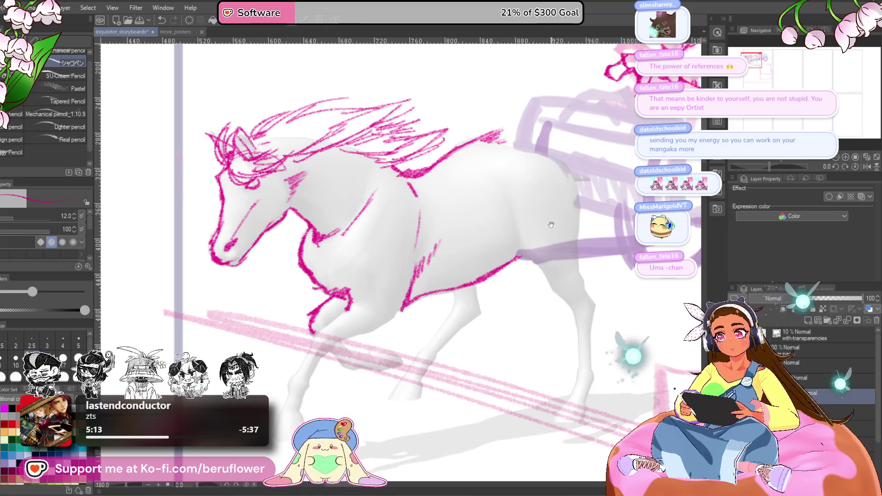
mouse_move(556, 187)
mouse_down()
mouse_move(459, 211)
mouse_move(477, 269)
mouse_move(430, 306)
mouse_up()
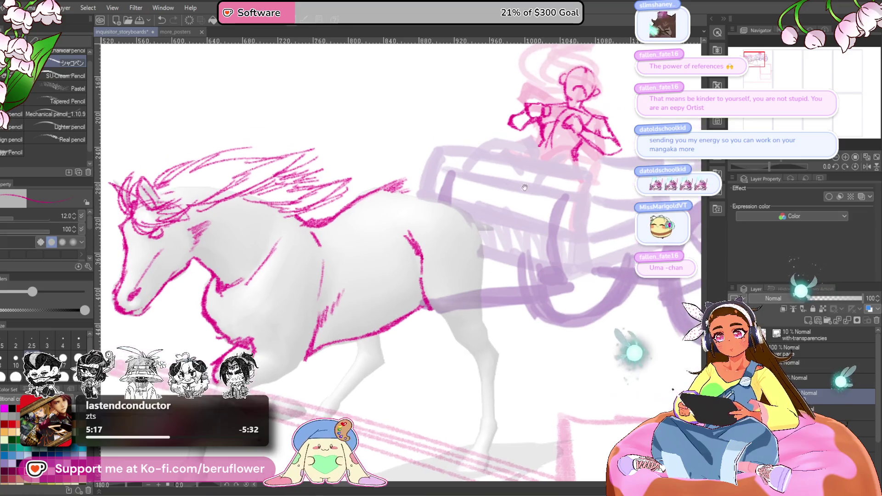
Try several tail curls from the horse's rump, undoing each unsuccessful attempt
mouse_move(427, 188)
mouse_down()
mouse_move(443, 183)
mouse_move(422, 115)
mouse_move(501, 83)
mouse_up()
mouse_move(467, 195)
mouse_down()
mouse_move(465, 244)
mouse_move(431, 287)
mouse_move(450, 276)
mouse_up()
key(ctrl+z)
mouse_move(417, 262)
mouse_down()
mouse_move(456, 248)
mouse_move(472, 144)
mouse_up()
key(ctrl+z)
mouse_move(455, 268)
mouse_down()
mouse_move(478, 145)
mouse_move(432, 207)
mouse_move(446, 270)
mouse_move(448, 168)
mouse_move(480, 146)
mouse_move(514, 204)
mouse_up()
key(ctrl+z)
key(ctrl+z)
key(ctrl+z)
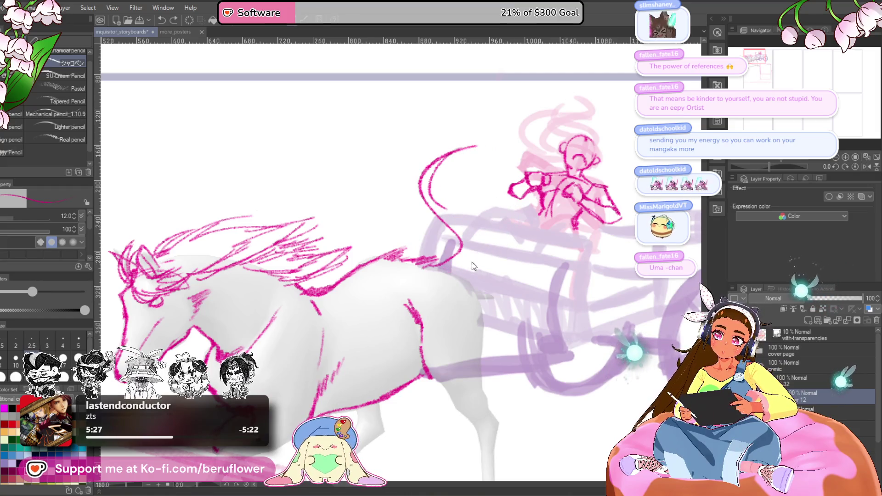
Draw a cleaner tail sweeping from the rump toward the rider, with looping strokes
drag(470, 228, 525, 211)
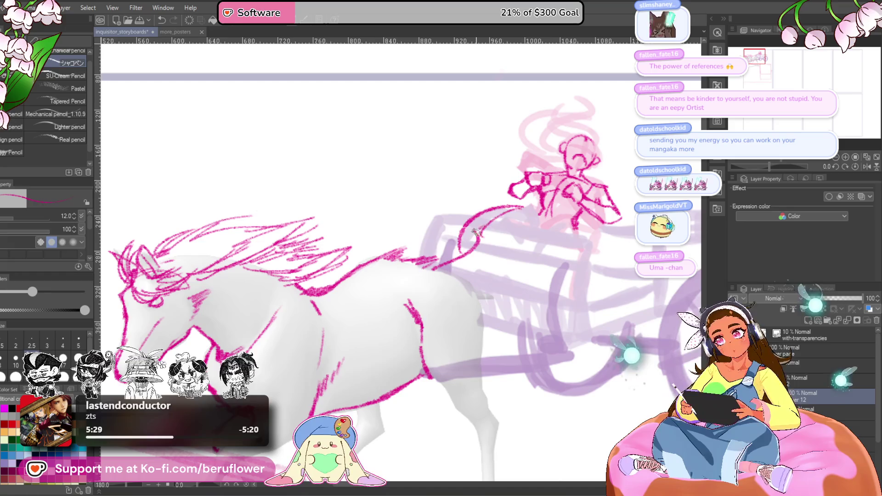
drag(451, 256, 523, 205)
key(ctrl+z)
key(ctrl+z)
key(ctrl+z)
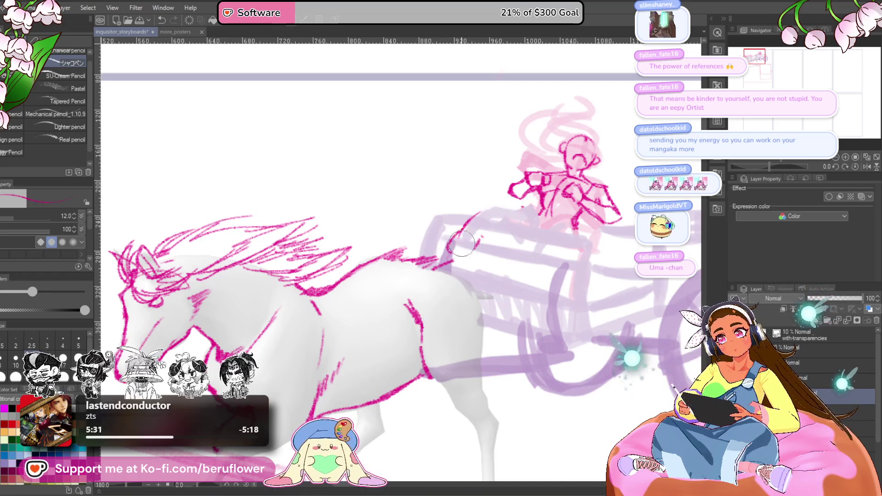
mouse_move(447, 260)
mouse_down()
mouse_move(515, 193)
mouse_move(476, 235)
mouse_move(487, 244)
mouse_up()
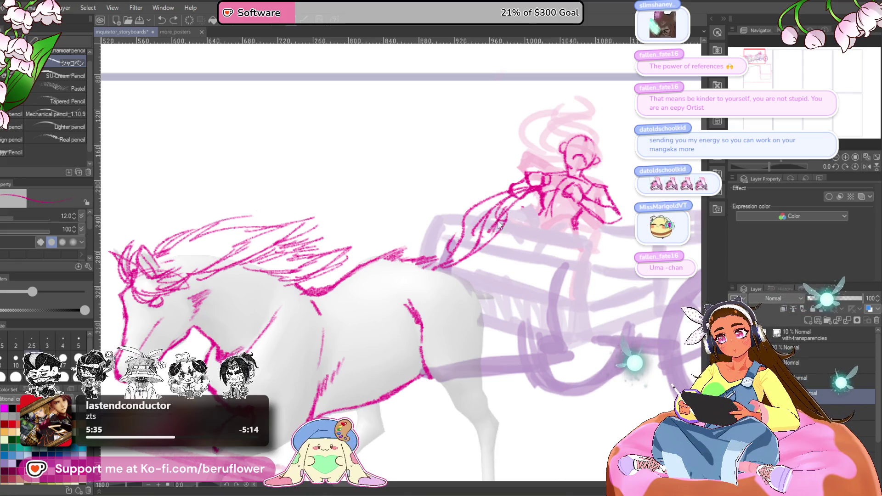
key(ctrl+z)
key(ctrl+z)
key(ctrl+z)
drag(454, 258, 518, 193)
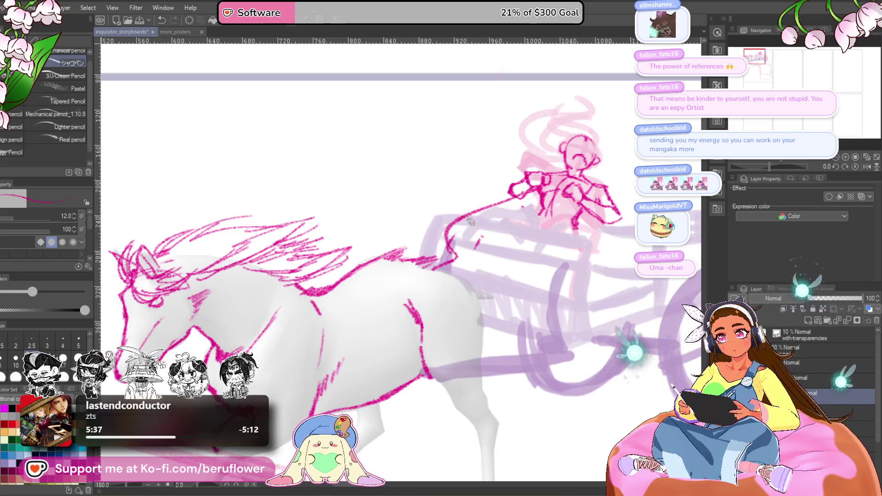
mouse_move(471, 221)
mouse_down()
mouse_move(499, 142)
mouse_move(443, 230)
mouse_move(553, 177)
mouse_move(494, 220)
mouse_up()
drag(455, 272, 528, 198)
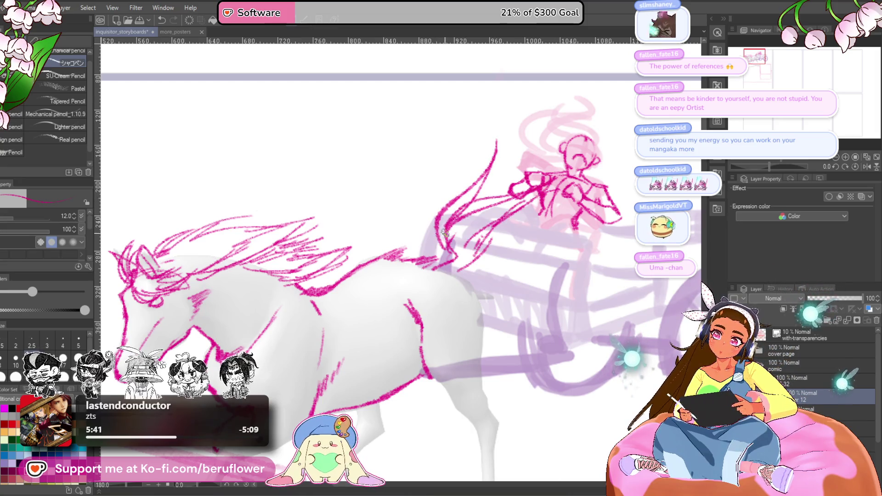
Add strokes at the tail's base, checking the full storyboard page with Ctrl+0
key(ctrl+0)
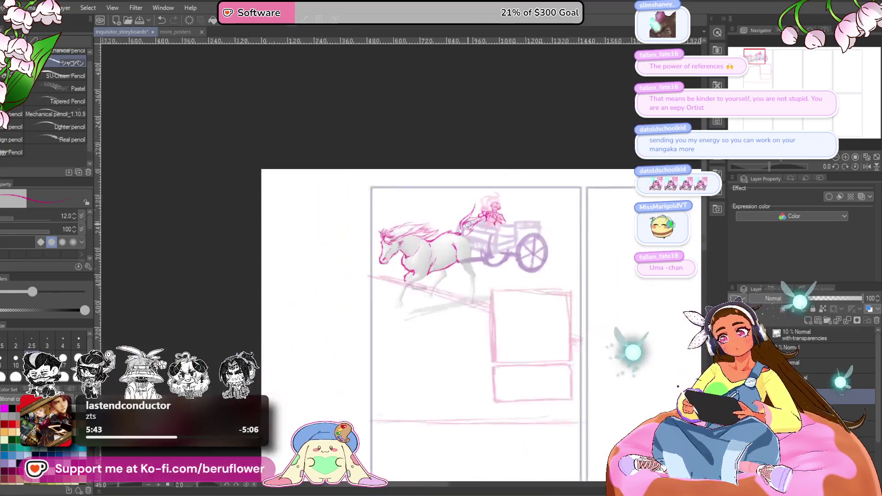
scroll(443, 245, up, 5)
mouse_move(437, 257)
mouse_down()
mouse_move(451, 233)
mouse_move(500, 230)
mouse_up()
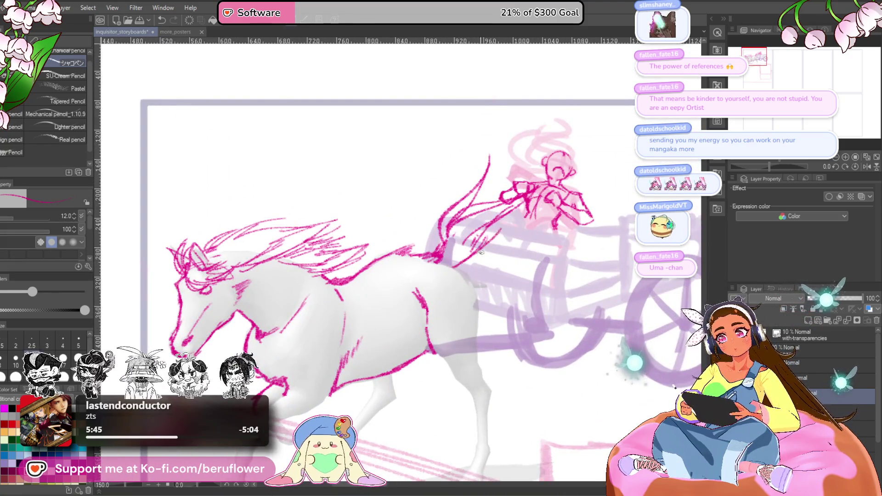
drag(487, 284, 495, 222)
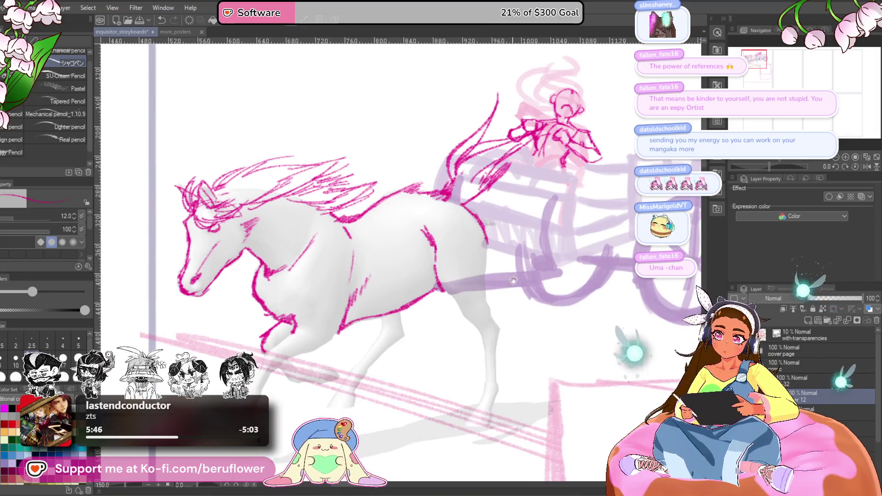
drag(513, 280, 508, 255)
key(ctrl+0)
scroll(509, 255, up, 5)
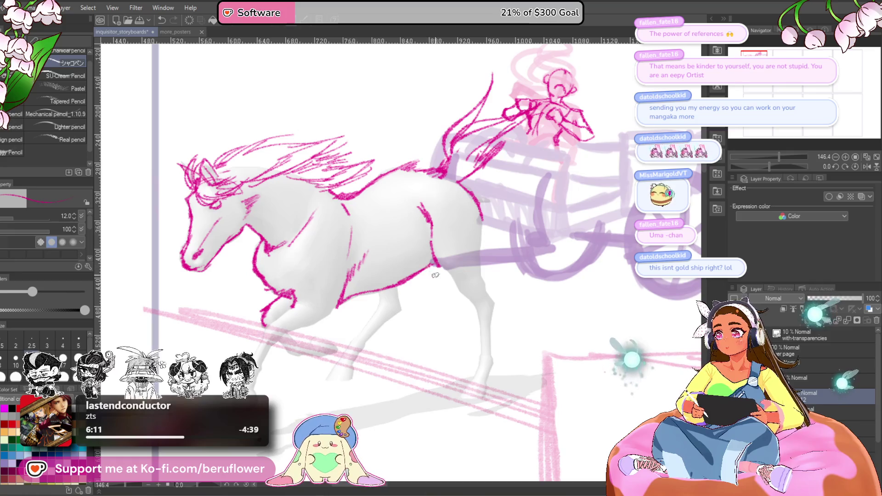
Sketch the pink belly and rump lines curving down toward the hind leg
mouse_move(458, 325)
mouse_down()
mouse_move(464, 291)
mouse_move(458, 331)
mouse_up()
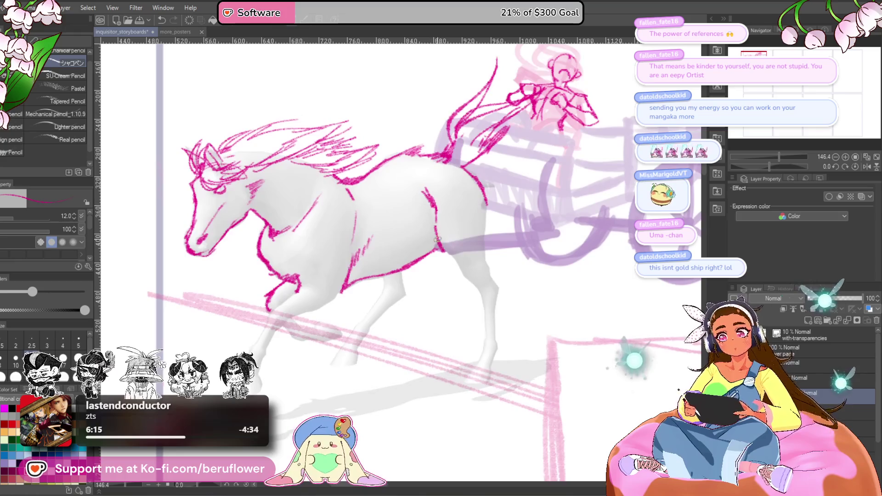
drag(437, 250, 462, 265)
drag(478, 186, 490, 198)
drag(497, 236, 499, 252)
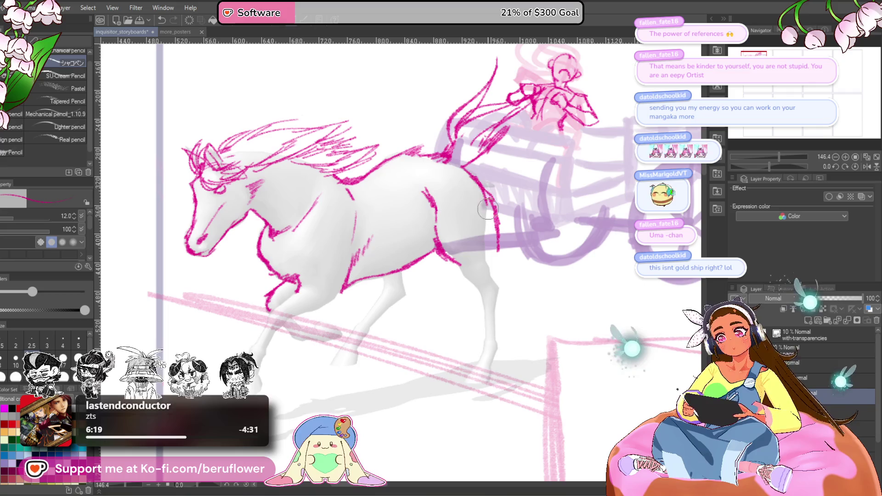
drag(477, 291, 477, 282)
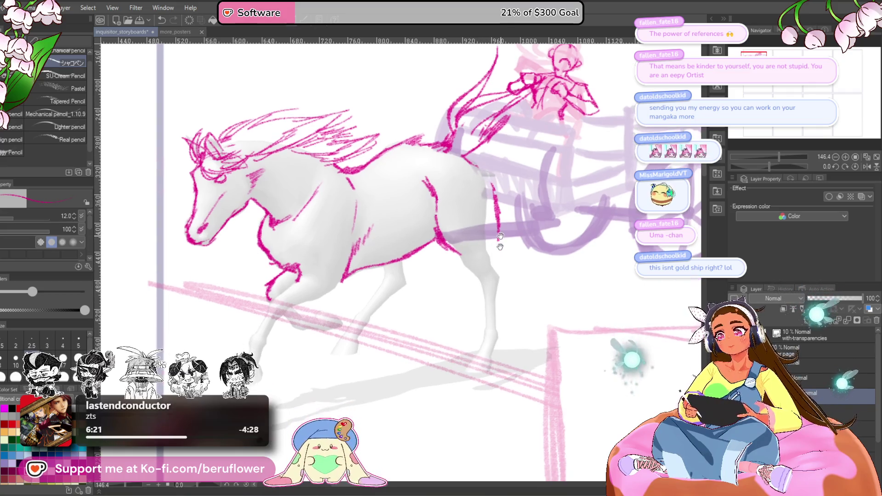
drag(440, 242, 487, 281)
Draw the back hind leg contour down to the hoof and add a short stroke under the belly
mouse_move(494, 228)
mouse_down()
mouse_move(508, 266)
mouse_move(500, 260)
mouse_move(518, 287)
mouse_up()
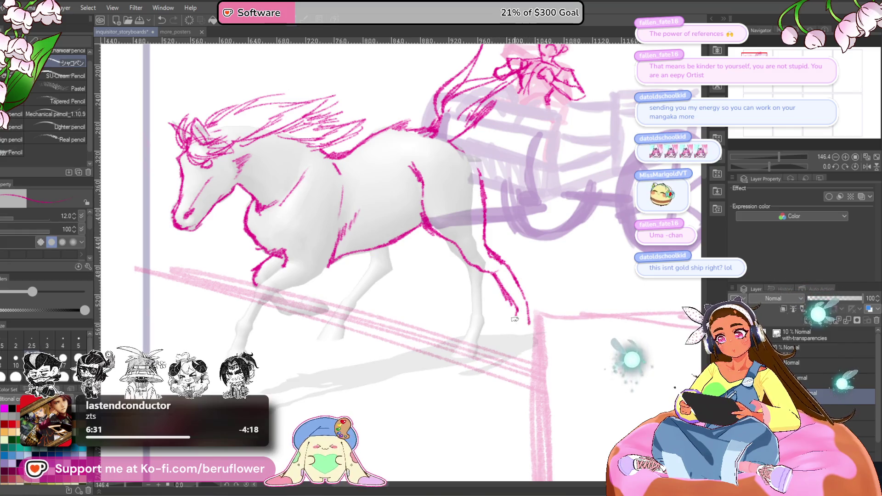
drag(514, 319, 513, 335)
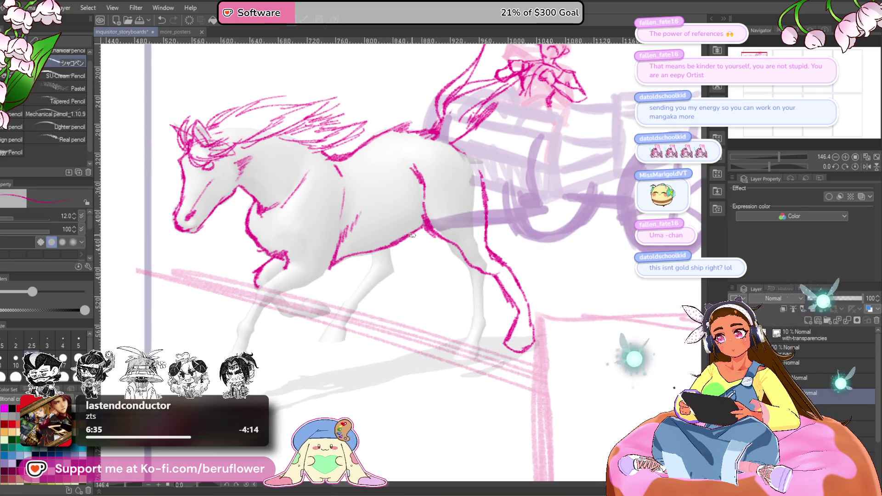
drag(477, 191, 487, 197)
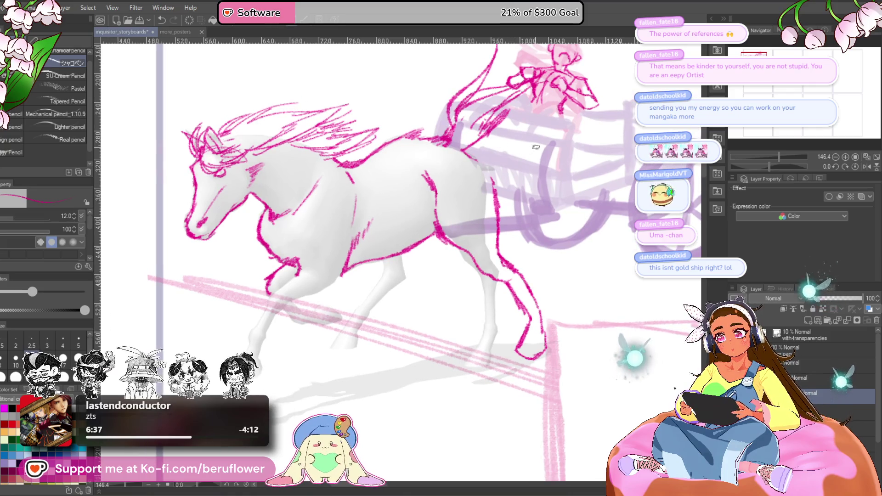
drag(404, 252, 403, 274)
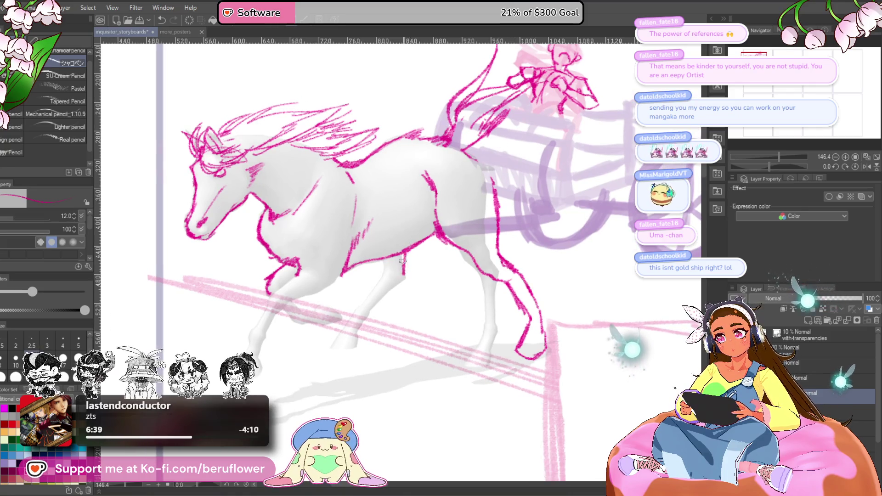